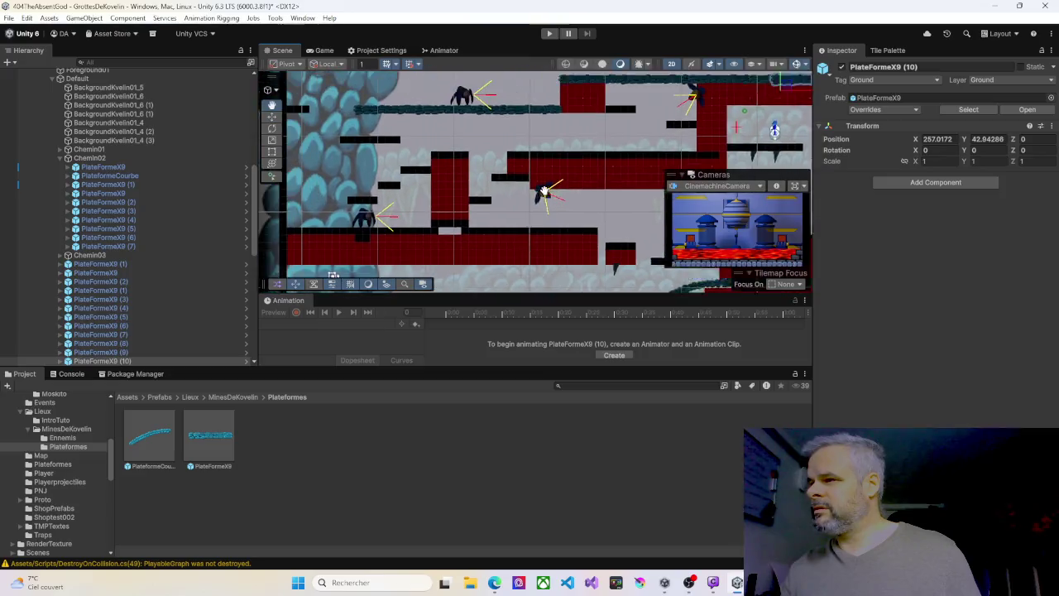
- Select PlateformeX9 (1), then pan and zoom the Scene view to another area of the level
left_click(403, 138)
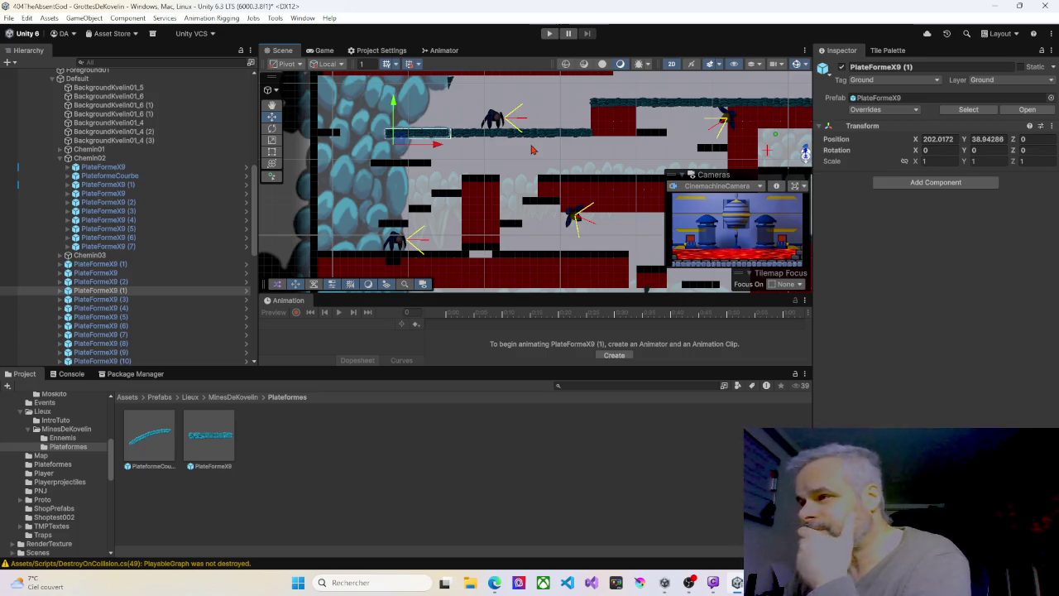
mouse_move(454, 124)
left_mouse_down()
mouse_move(466, 173)
mouse_move(511, 218)
mouse_move(520, 203)
mouse_move(512, 208)
left_mouse_up()
scroll(511, 208, "down", 8)
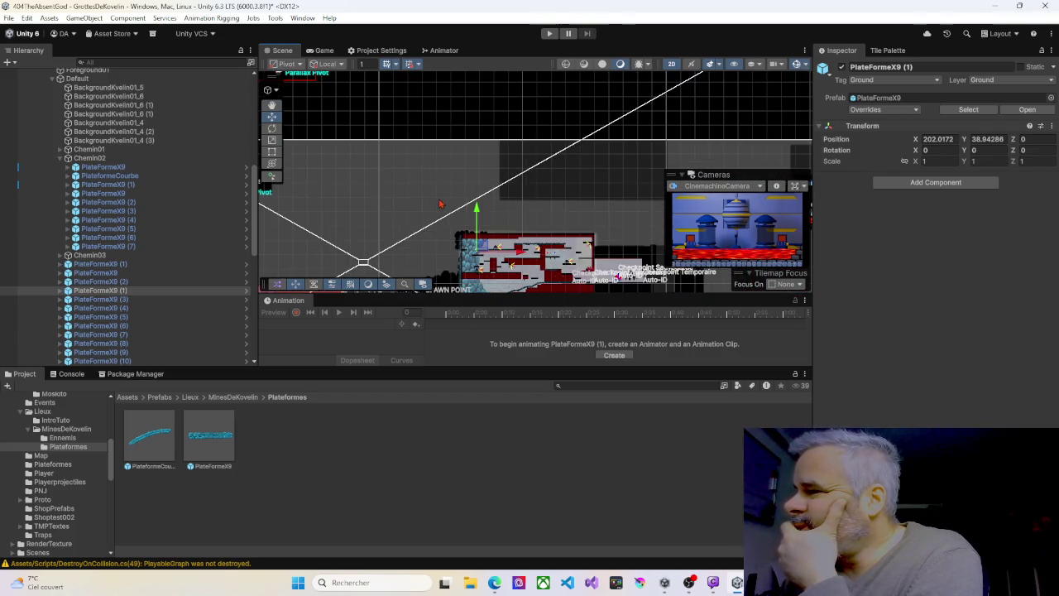
scroll(491, 200, "down", 5)
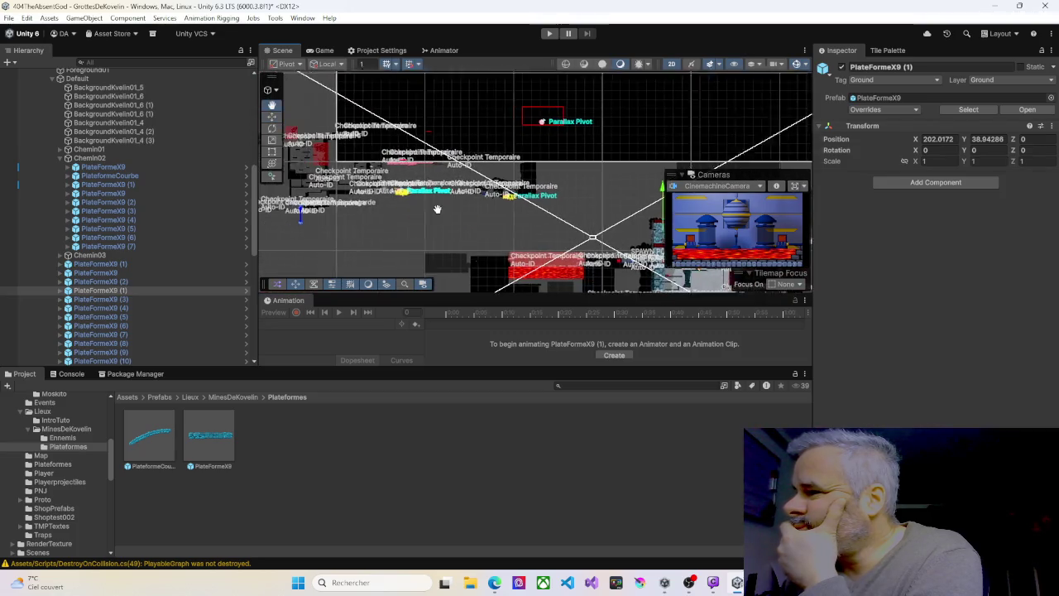
scroll(449, 187, "up", 10)
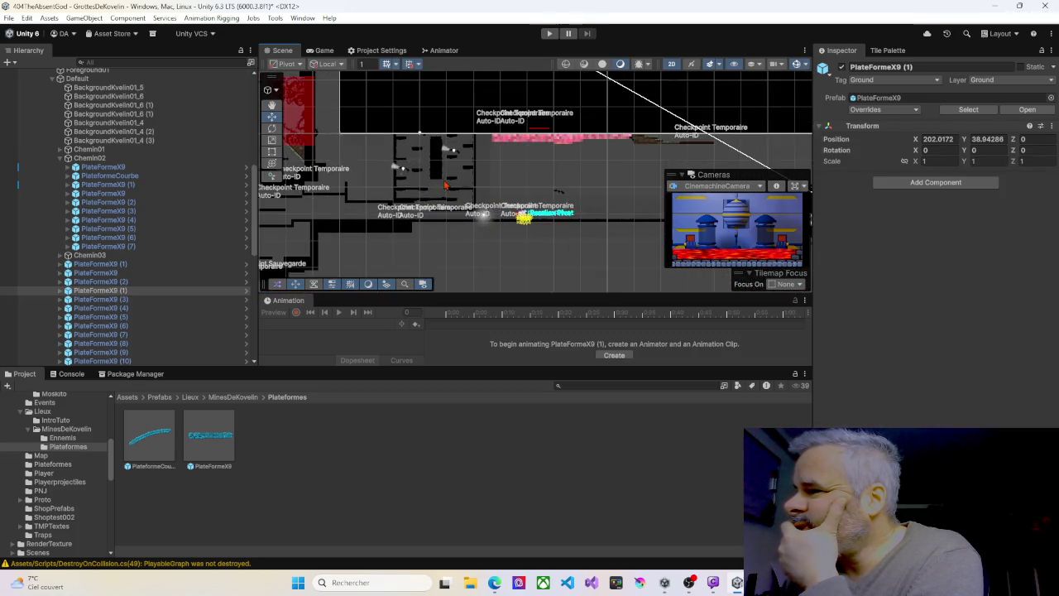
scroll(446, 185, "up", 5)
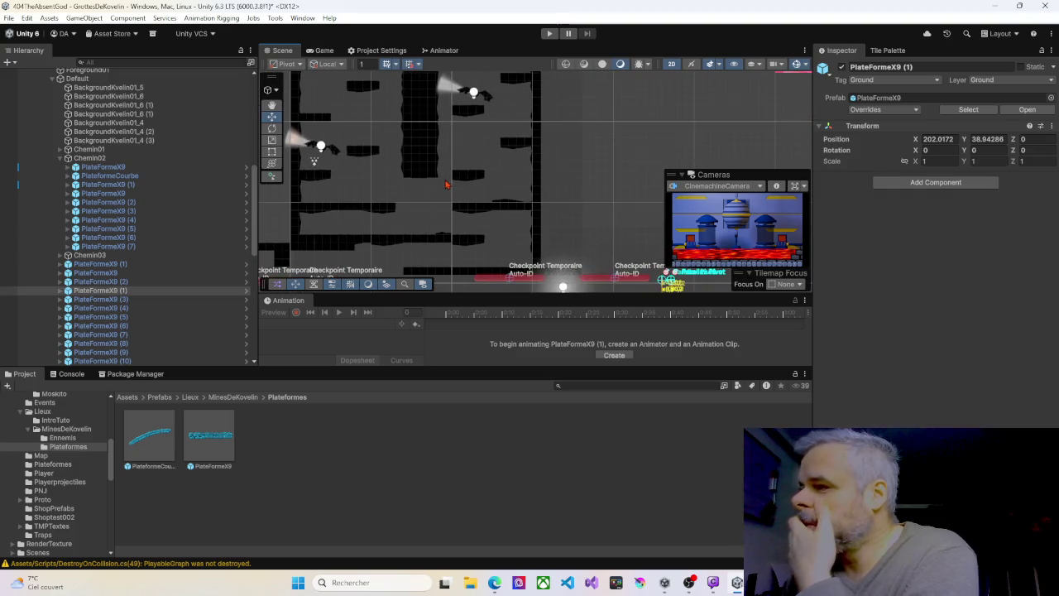
scroll(117, 268, "down", 6)
scroll(117, 267, "down", 8)
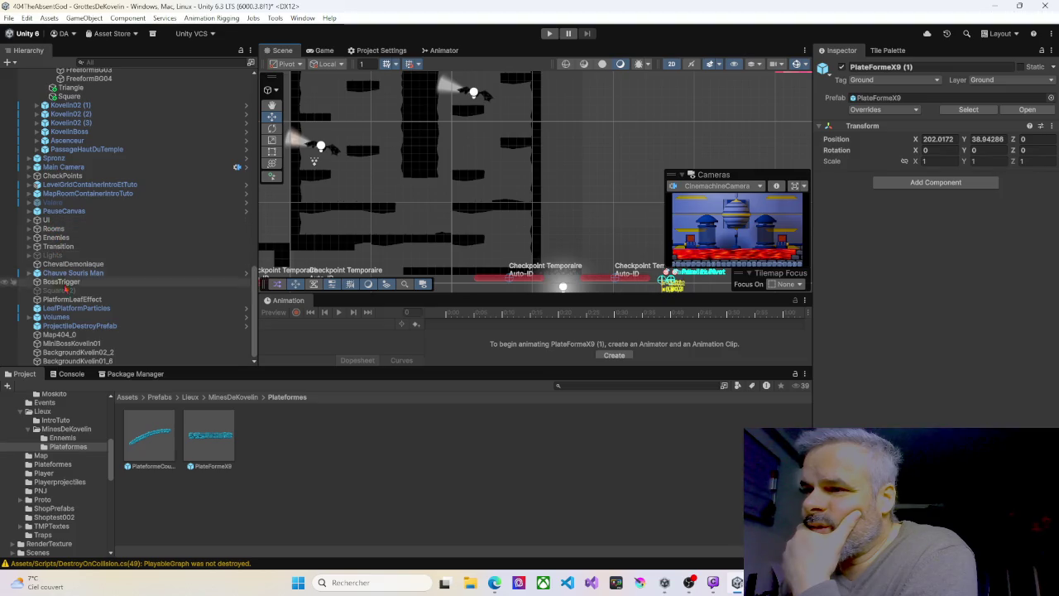
scroll(68, 345, "up", 2)
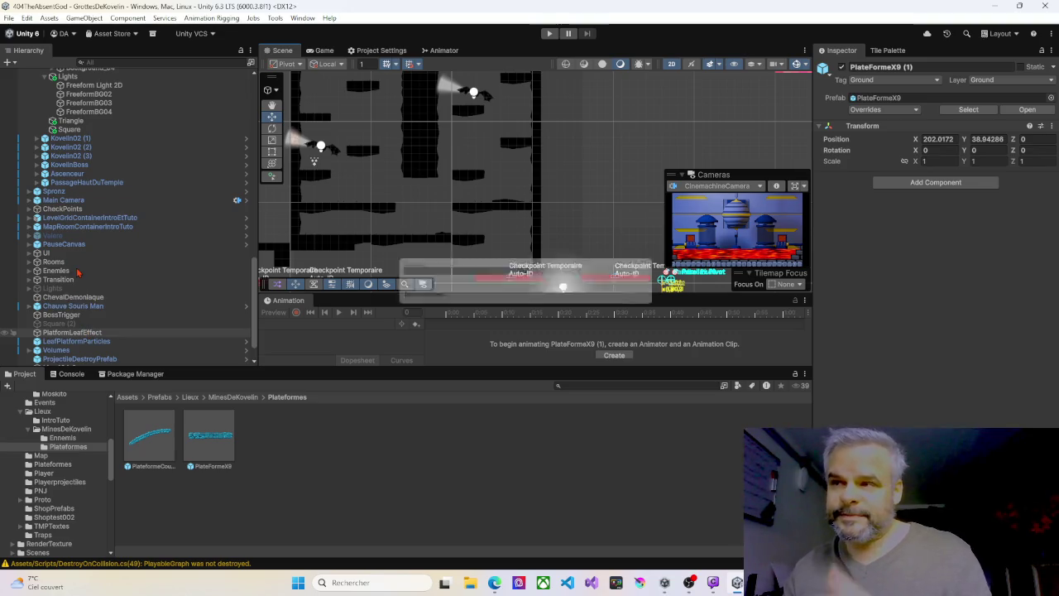
- Enable the Lights object so the cave is lit
left_click(59, 289)
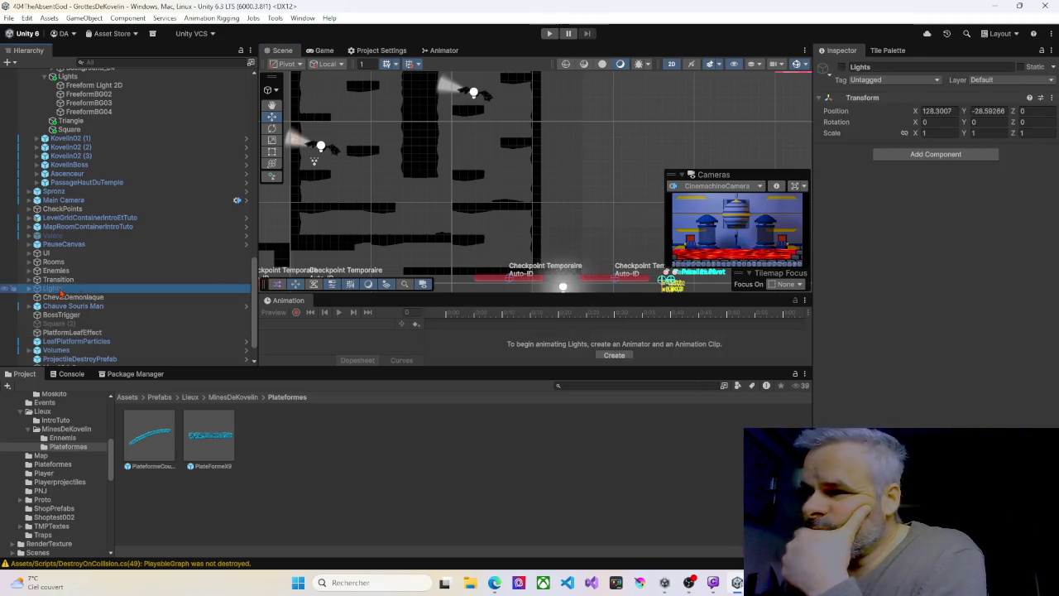
left_click(841, 67)
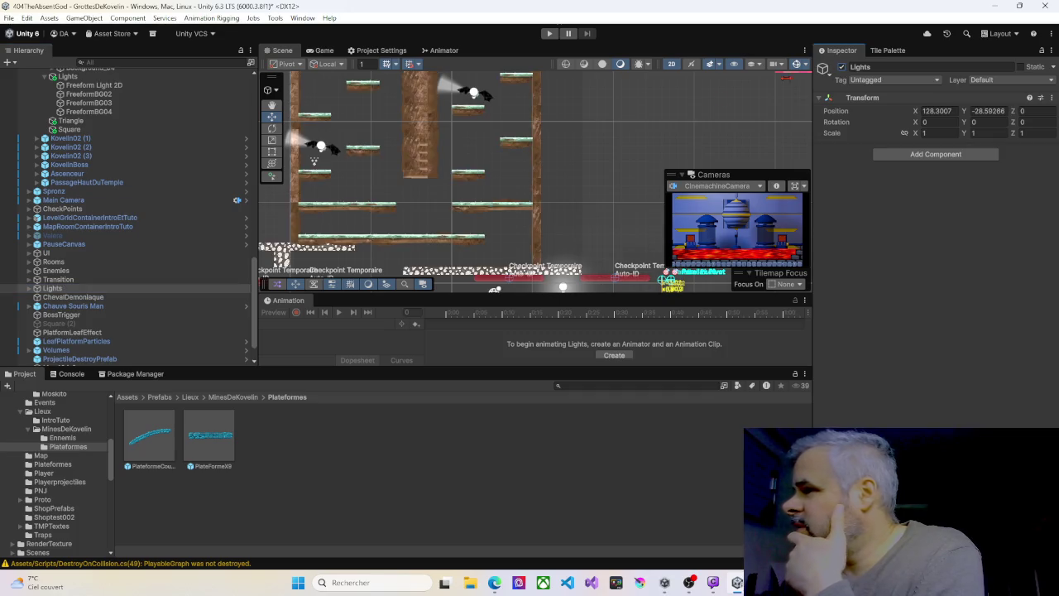
right_click(511, 200)
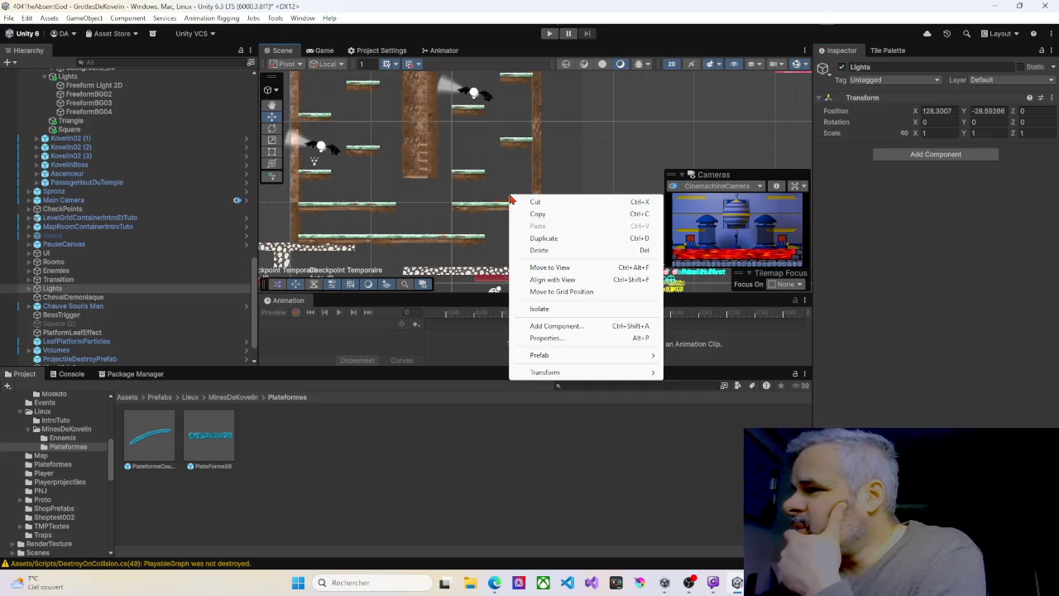
- Move Spronz to the view, then beside the platforms at 47.33, -18.48
left_click(59, 193)
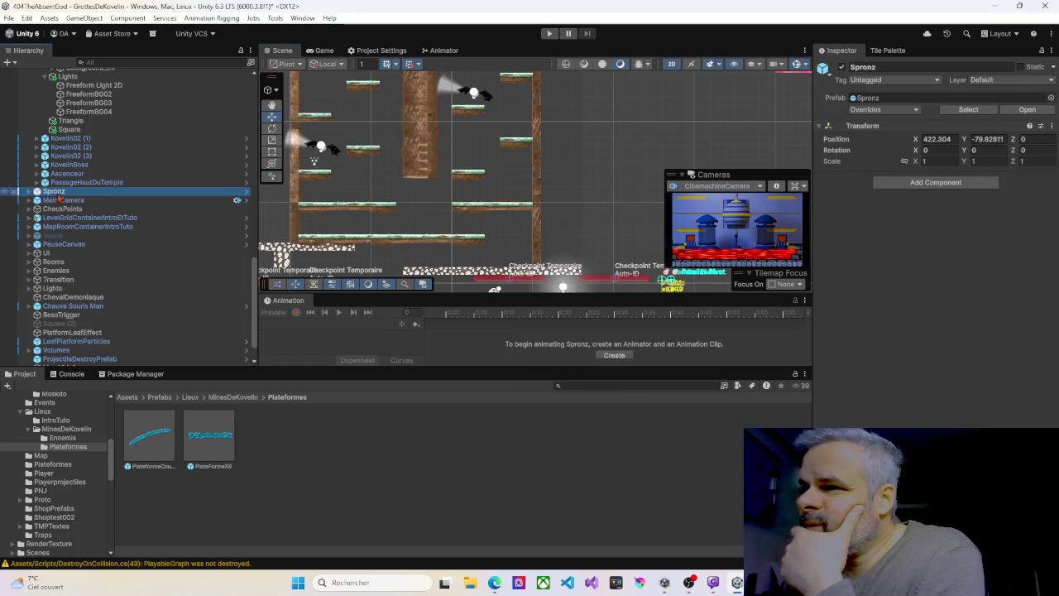
right_click(494, 195)
left_click(525, 269)
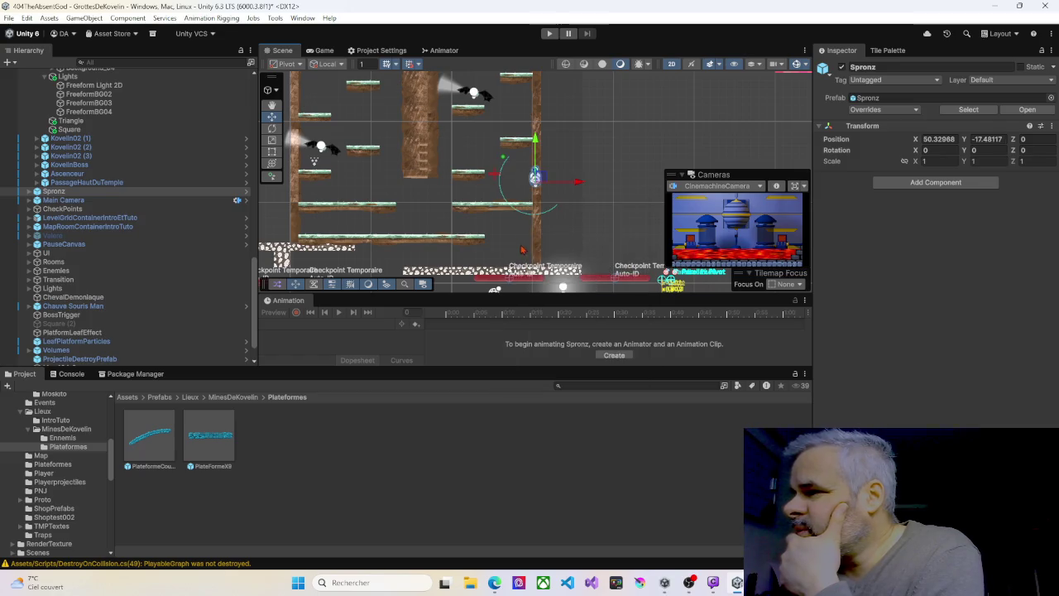
mouse_move(538, 183)
left_mouse_down()
mouse_move(514, 189)
mouse_move(526, 155)
left_mouse_up()
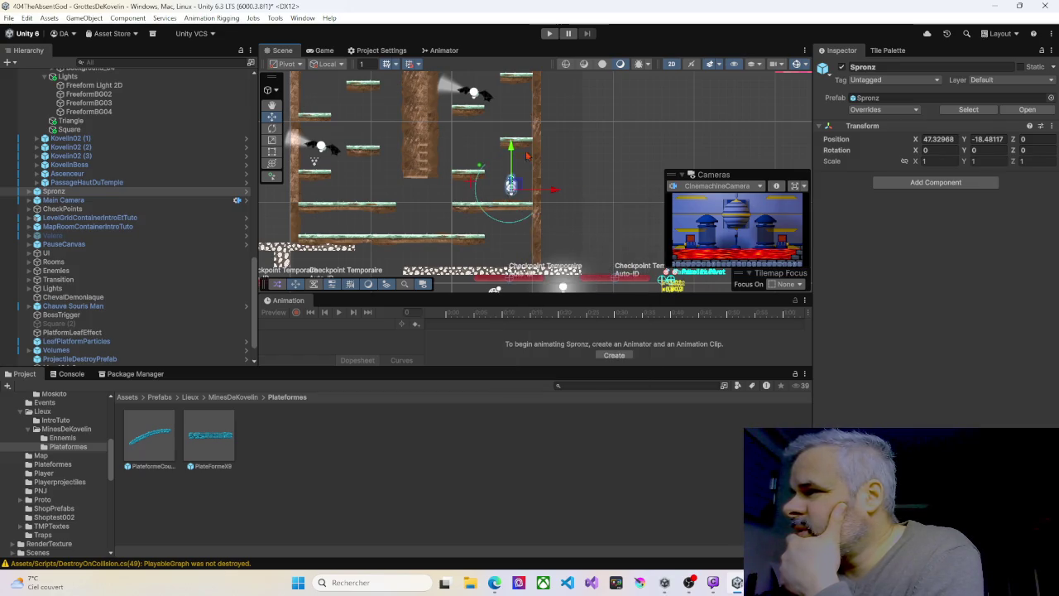
- Start Play mode and jump the character up the right-side platforms
left_click(549, 34)
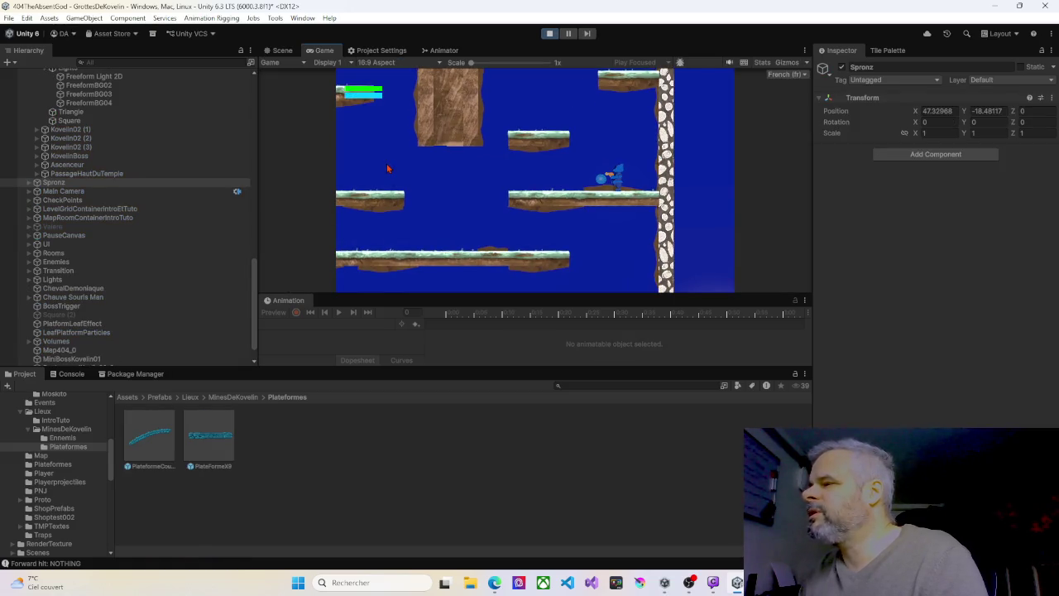
key("space")
key("Left")
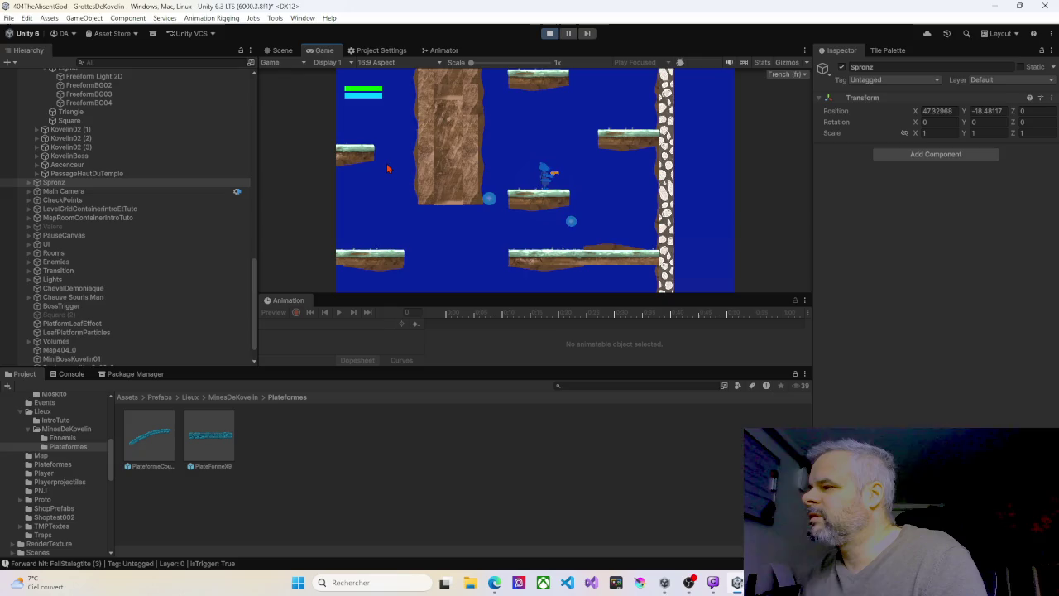
key("Right")
key("space")
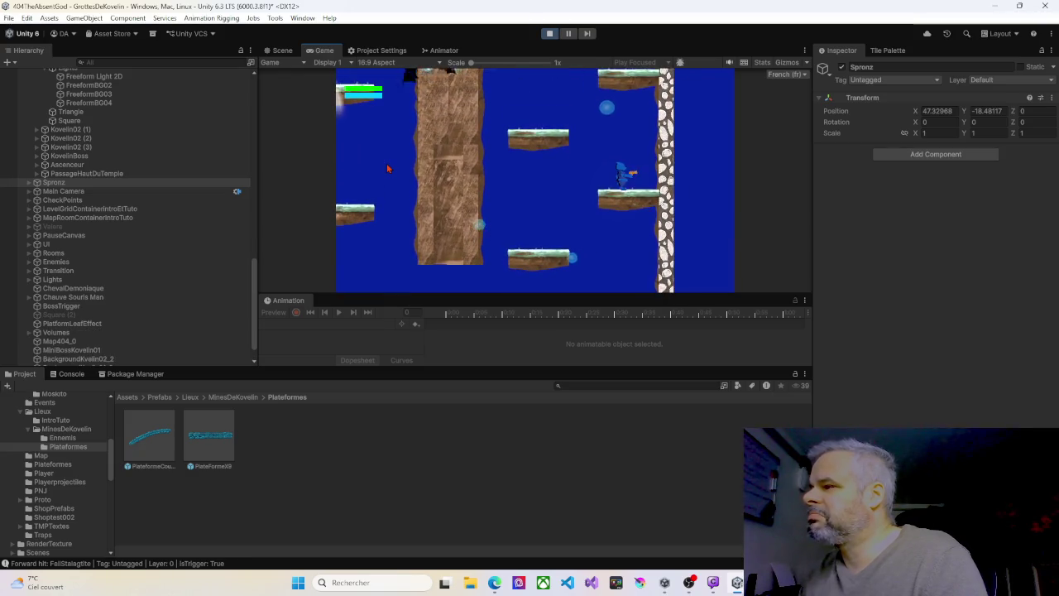
key("space")
key("Left")
key("Right")
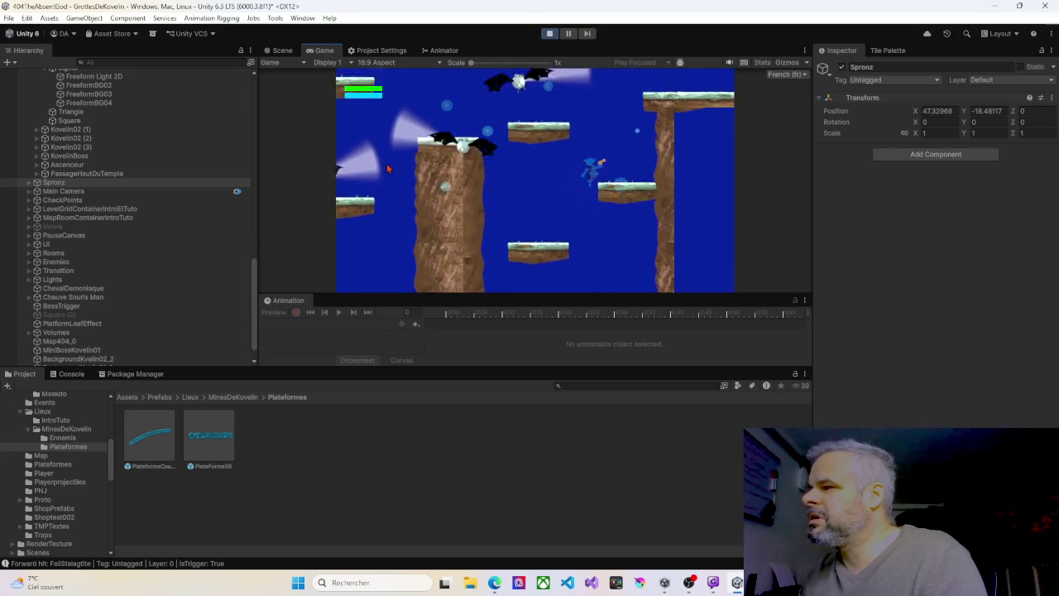
key("space")
key("Right")
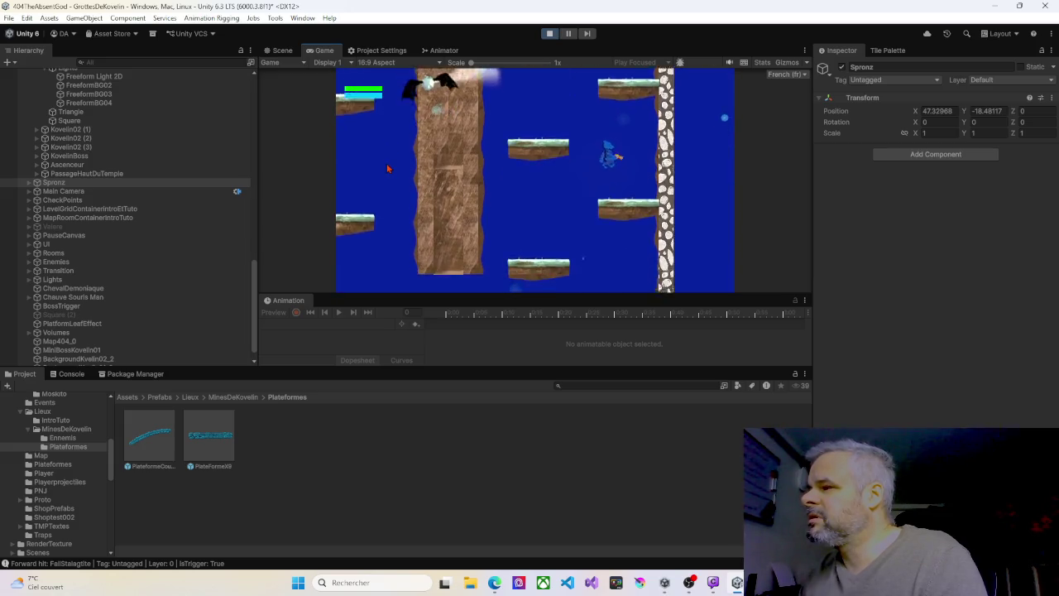
- Drop to the middle platform, then jump onto the upper middle platform
key("Left")
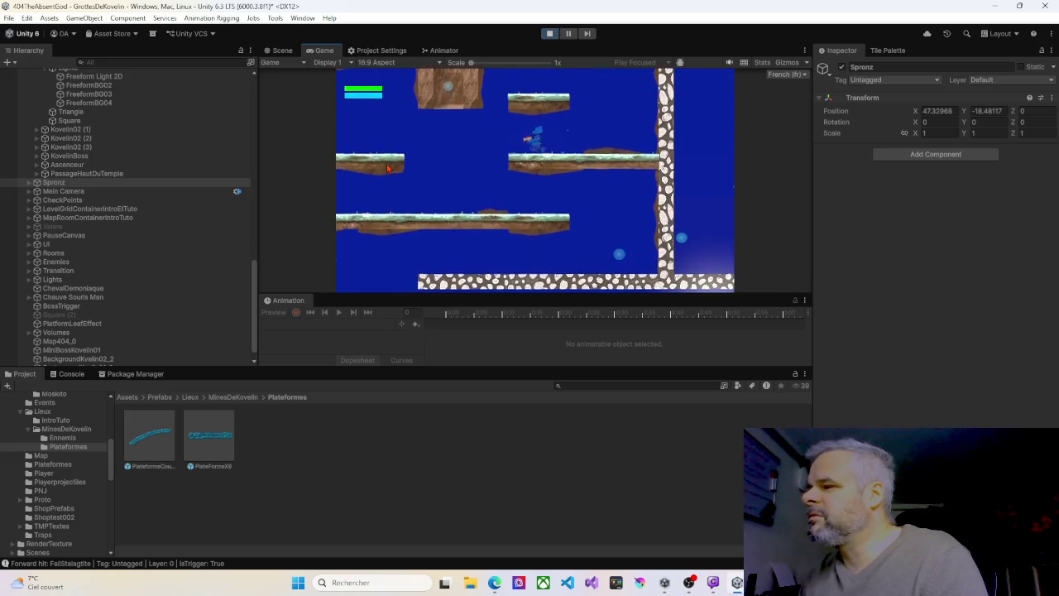
key("Left")
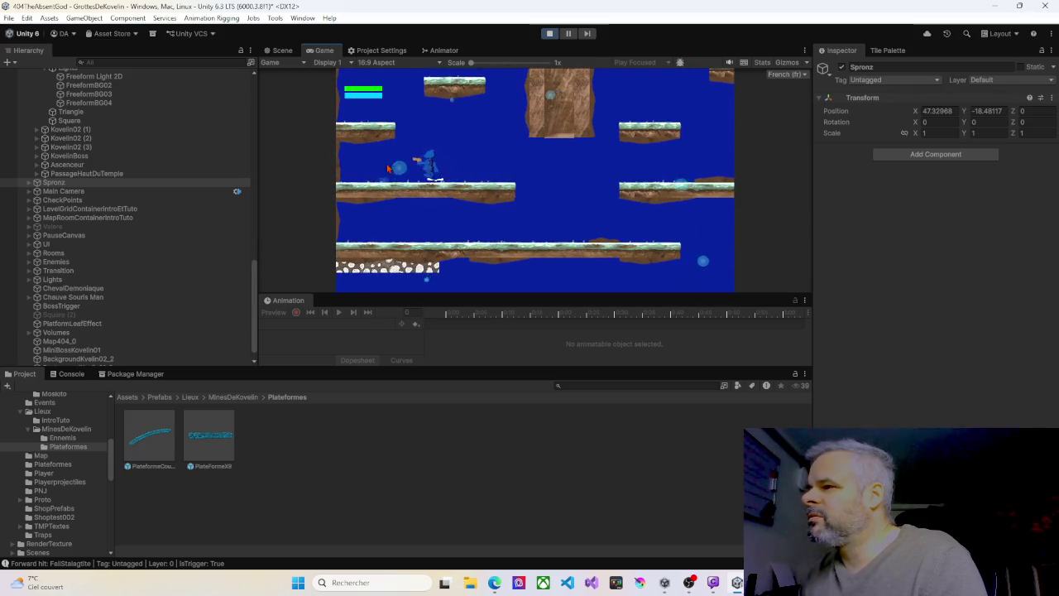
key("space")
key("Right")
key("space")
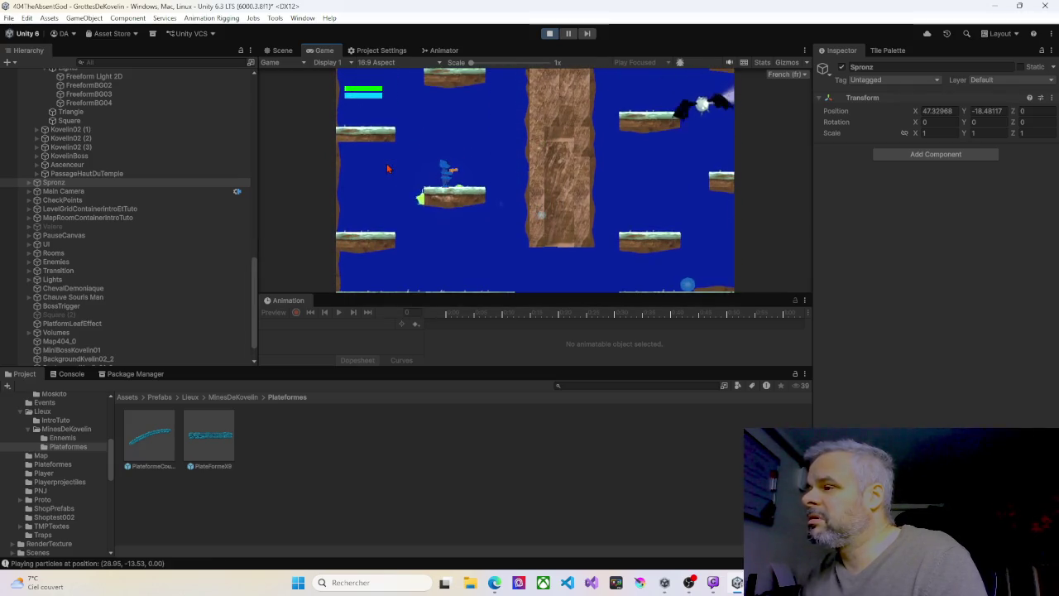
key("space")
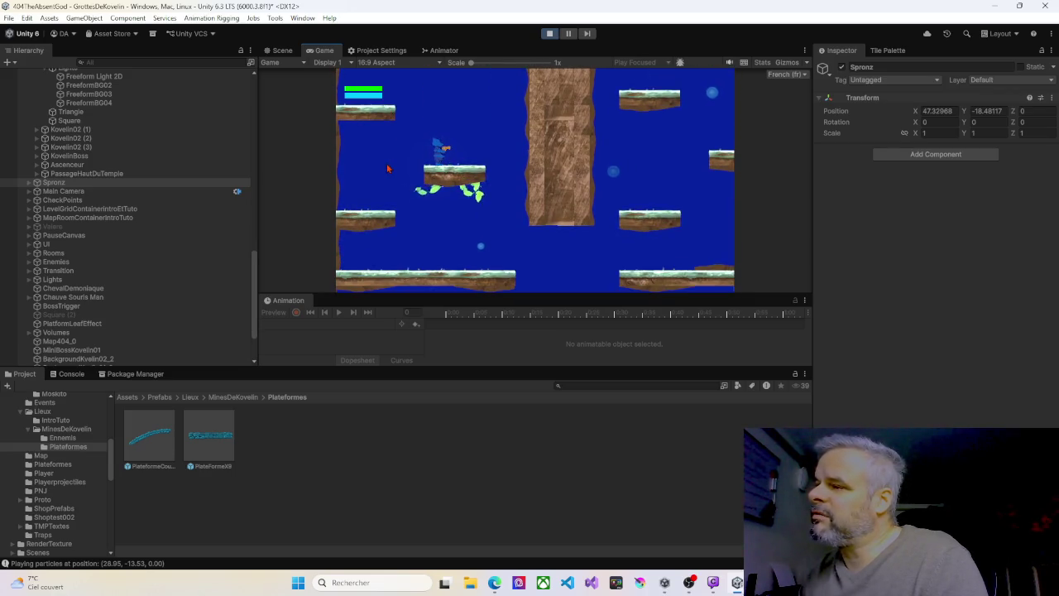
key("space")
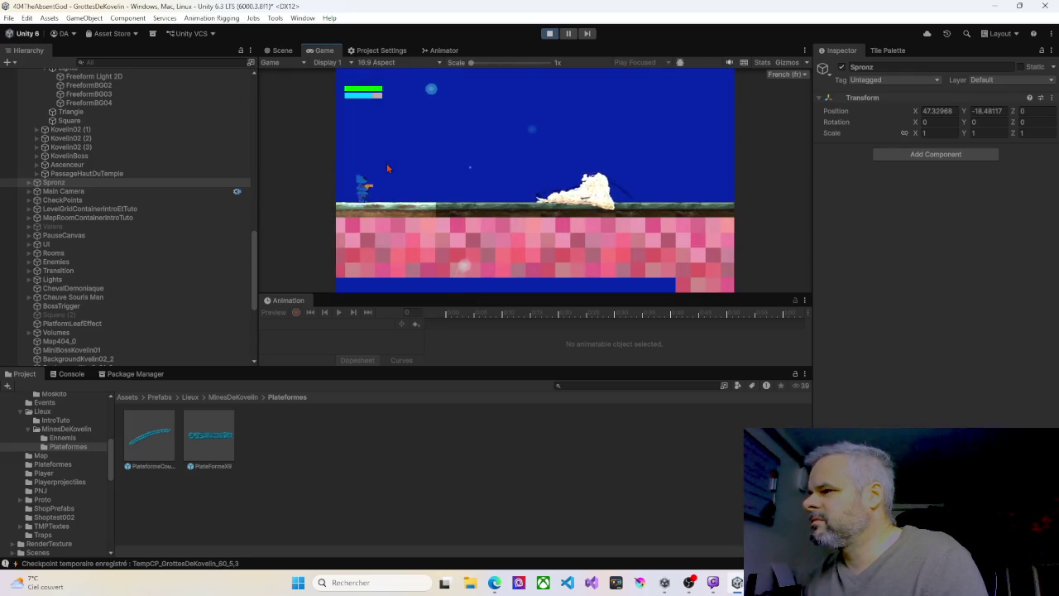
- Walk Spronz right along the floor and down the stairs to the brown stepped ledges
key("Right")
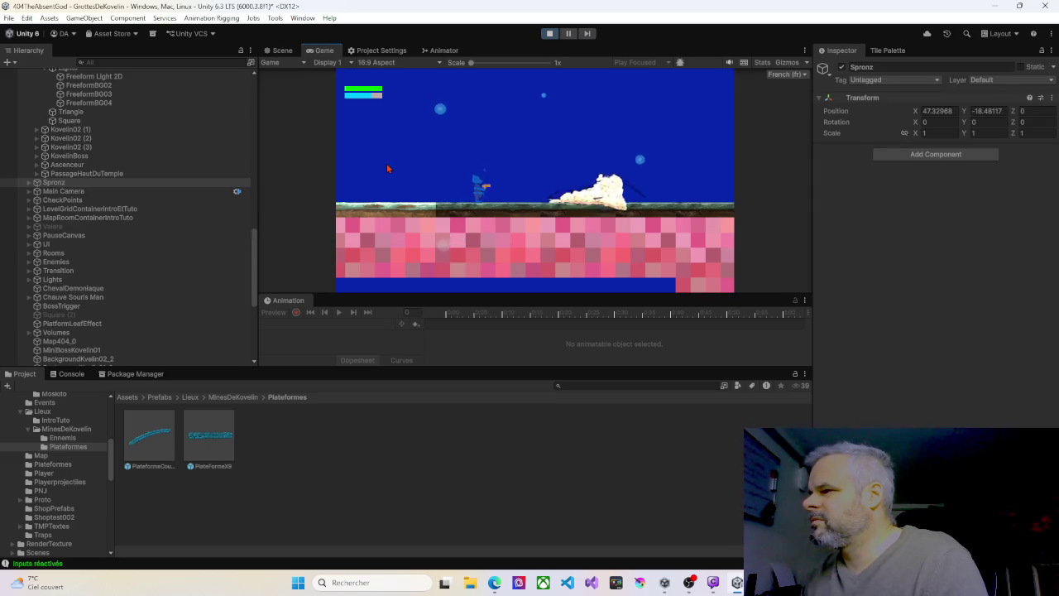
key("Right")
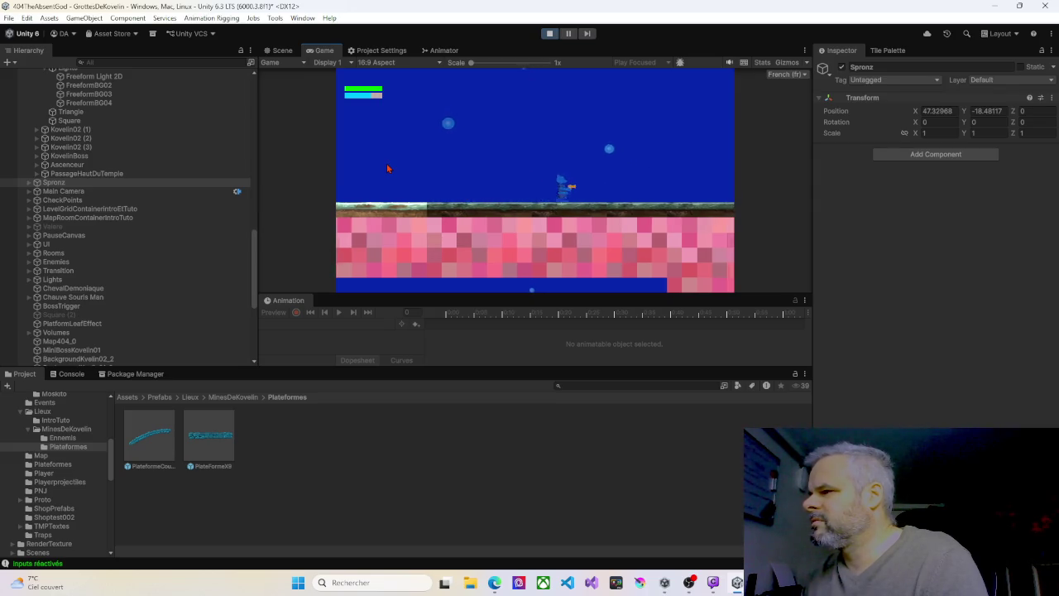
key("Right")
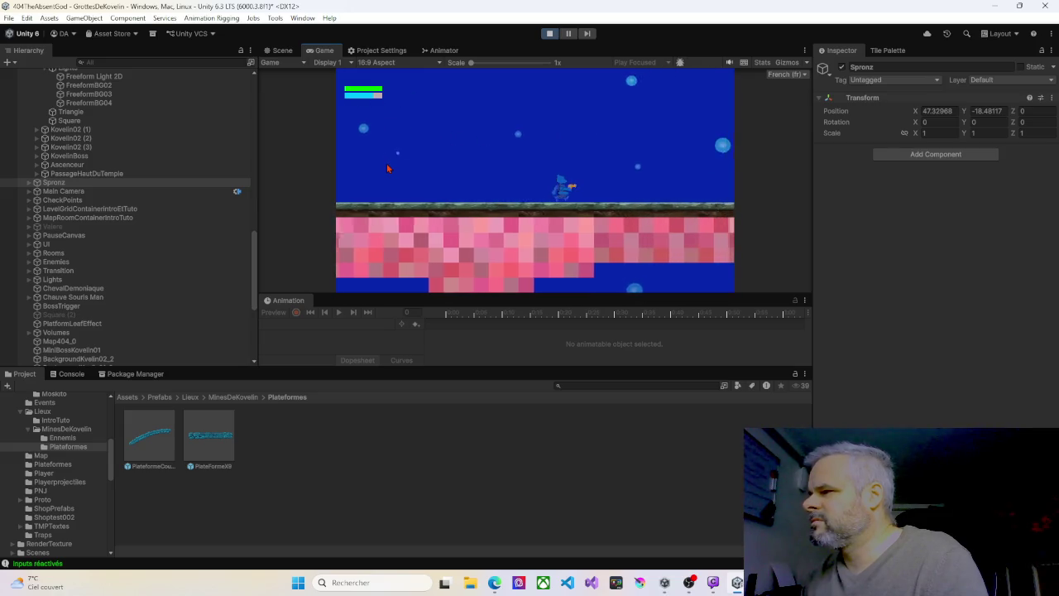
key("Right")
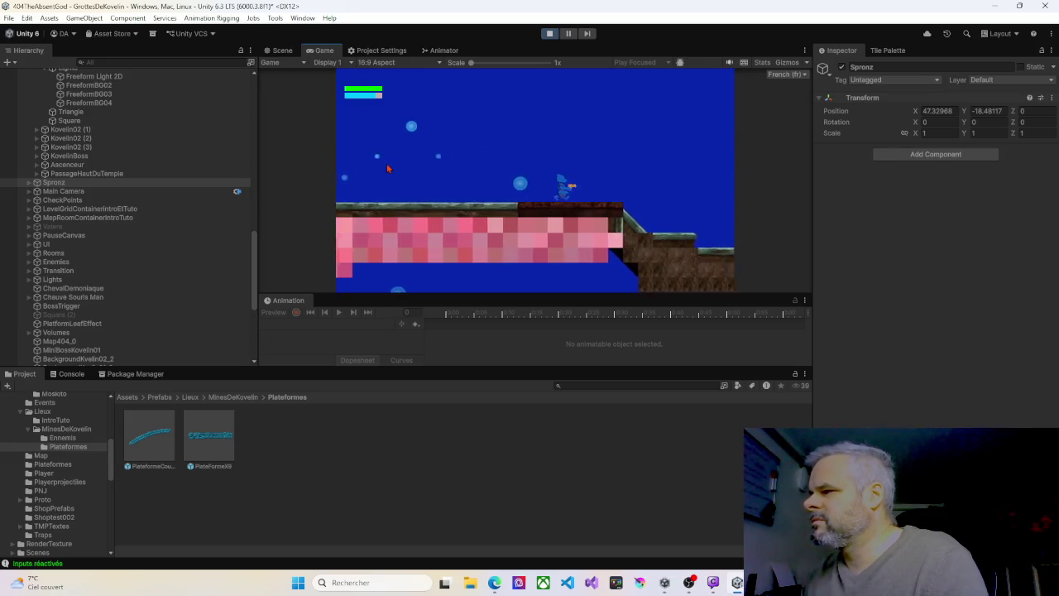
key("Right")
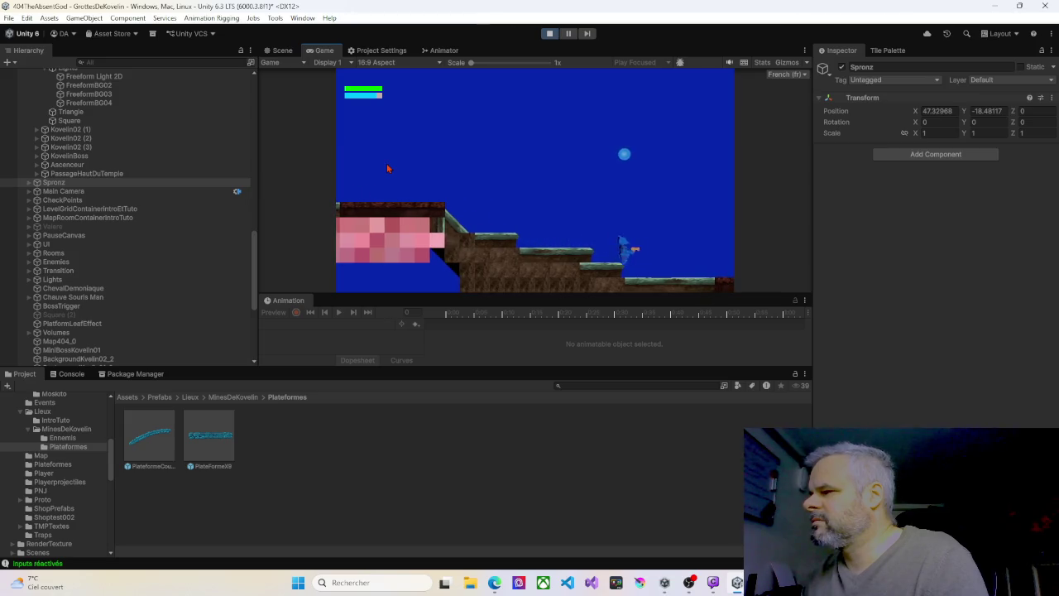
key("Right")
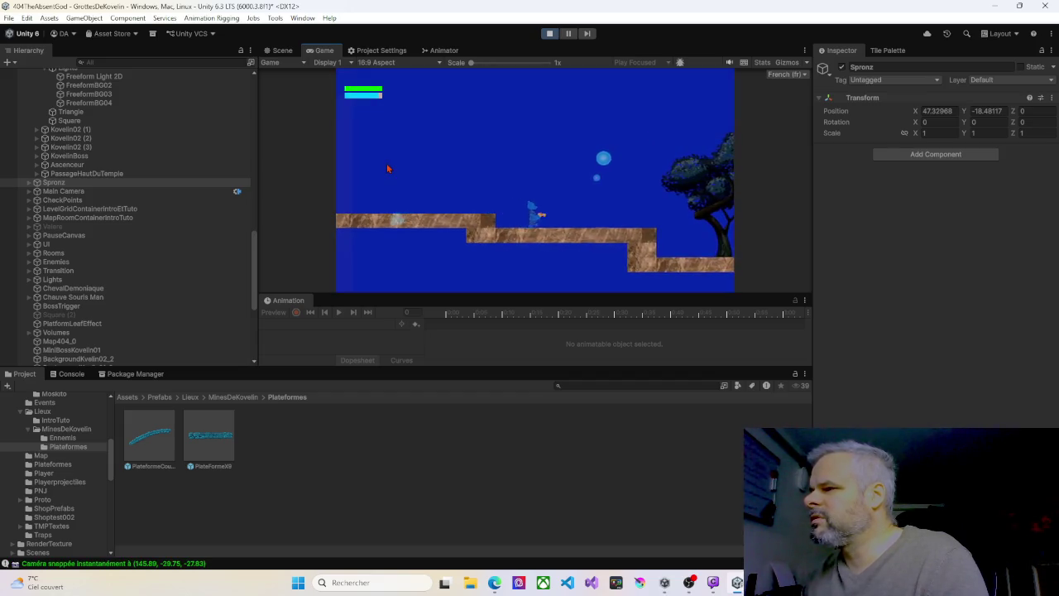
- Walk Spronz right past the waterfall tree, then back left onto the upper stepped platform
key("Right")
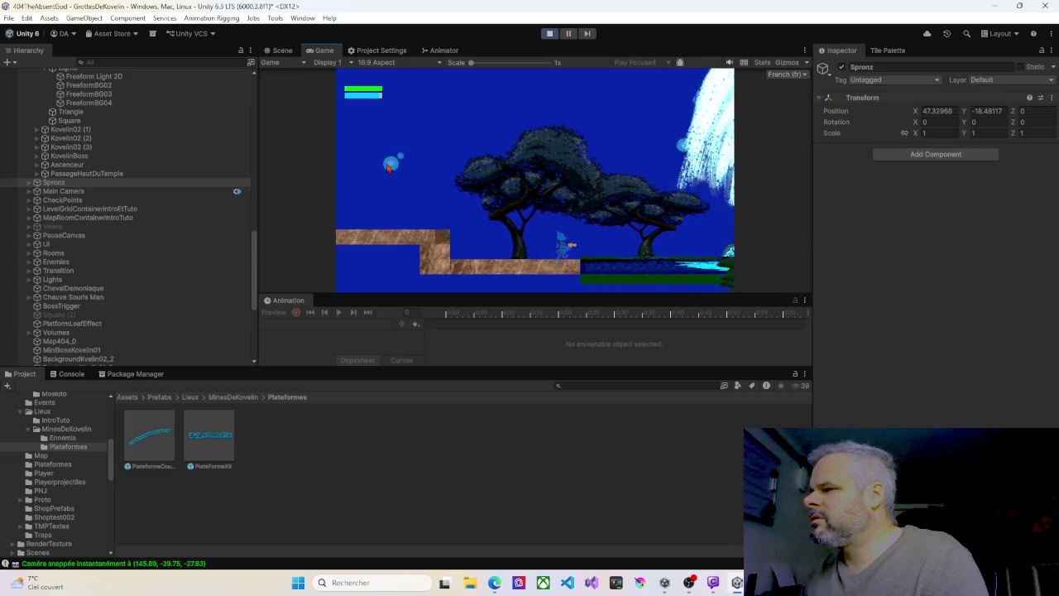
key("Right")
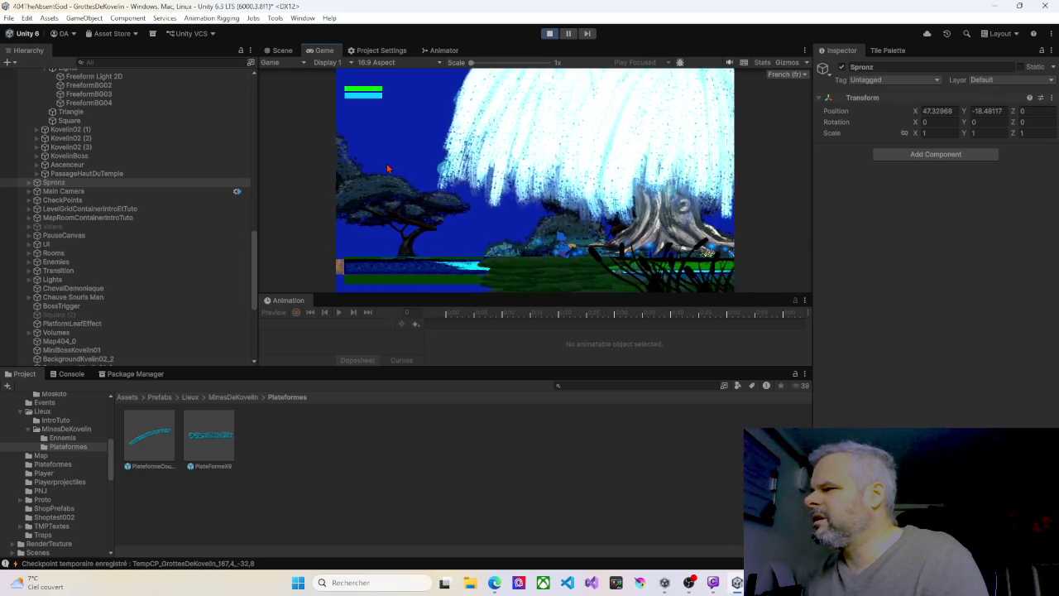
key("Right")
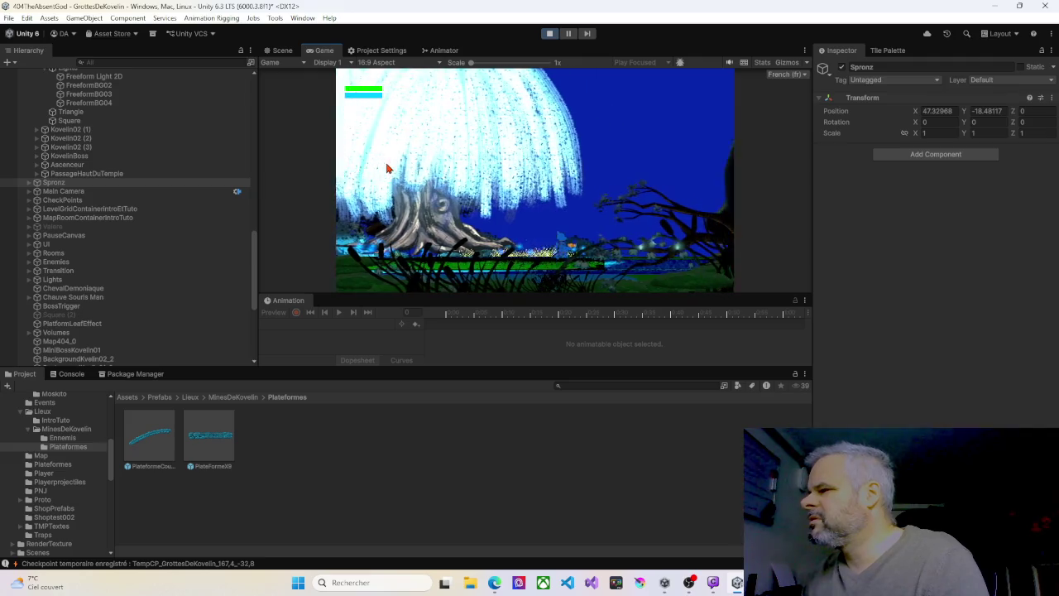
key("Right")
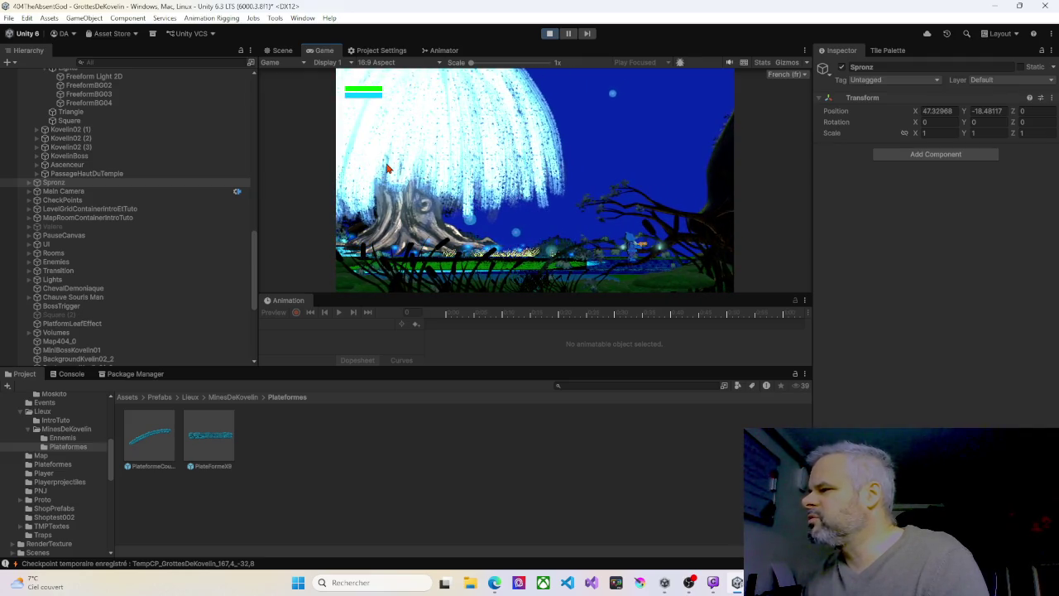
key("Left")
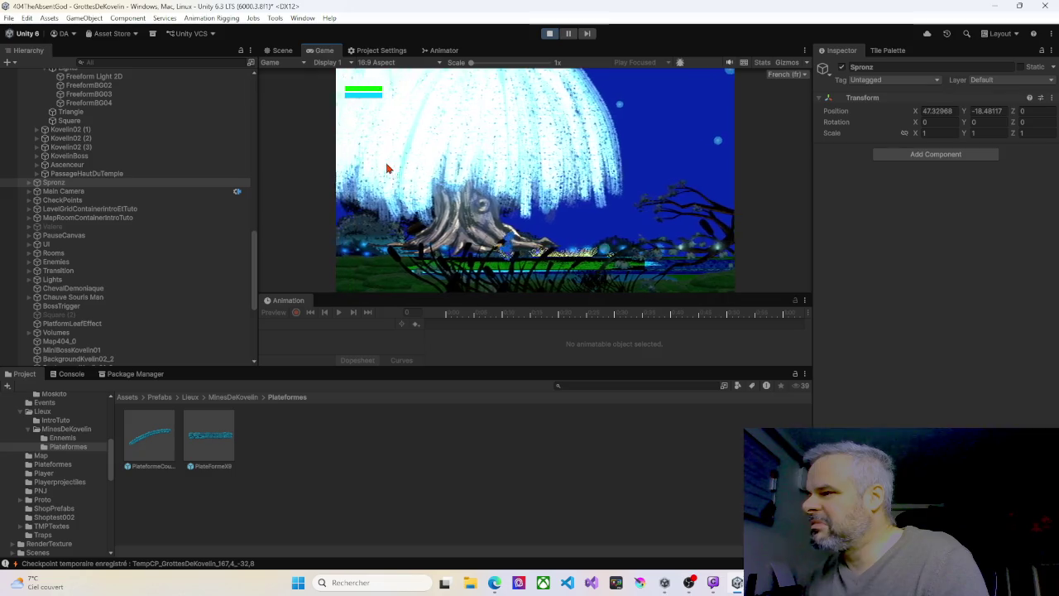
key("Left")
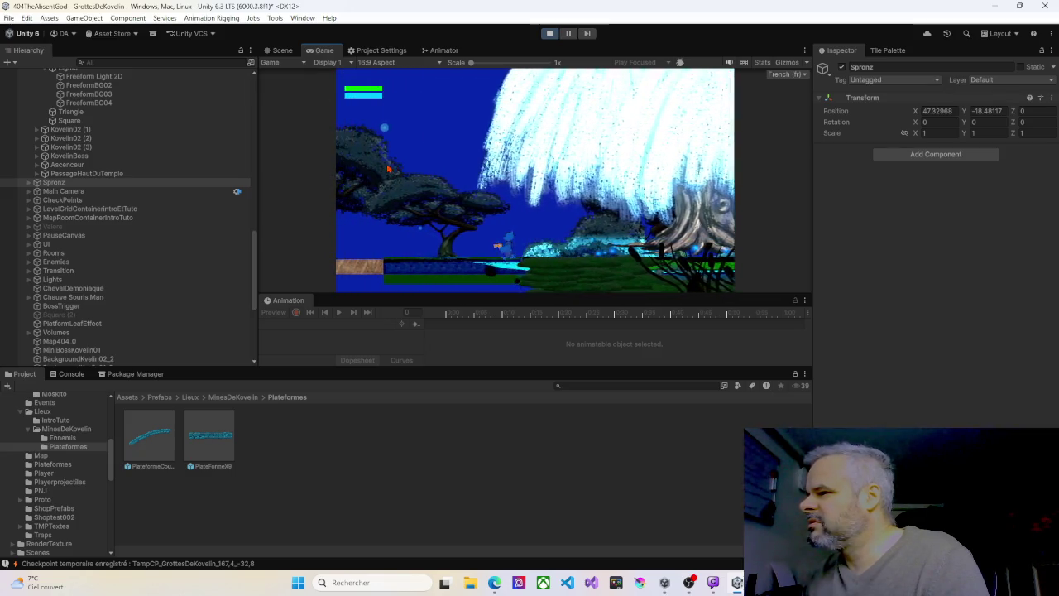
key("Left")
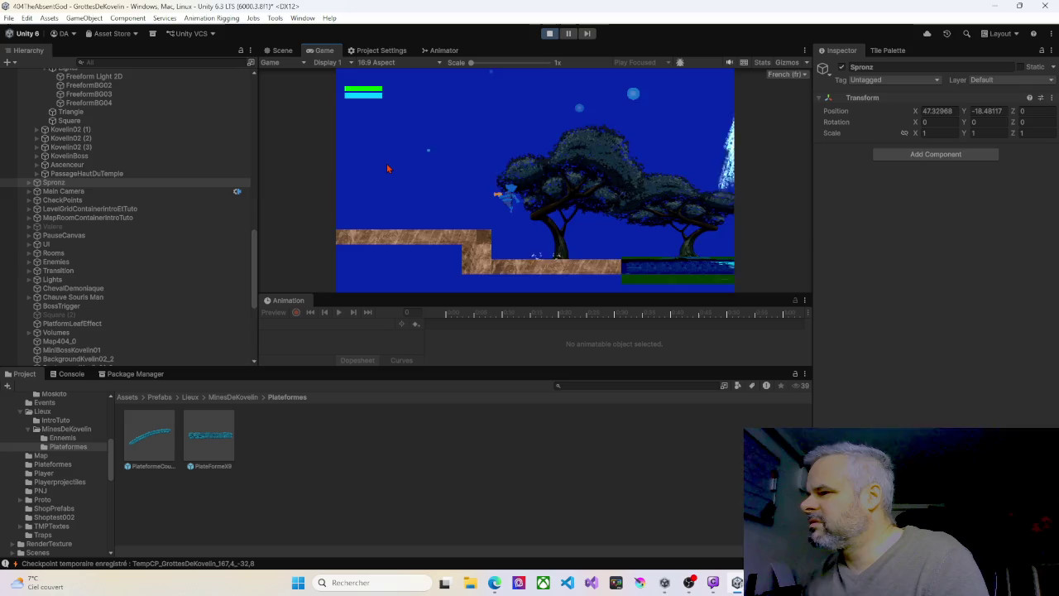
key("Left")
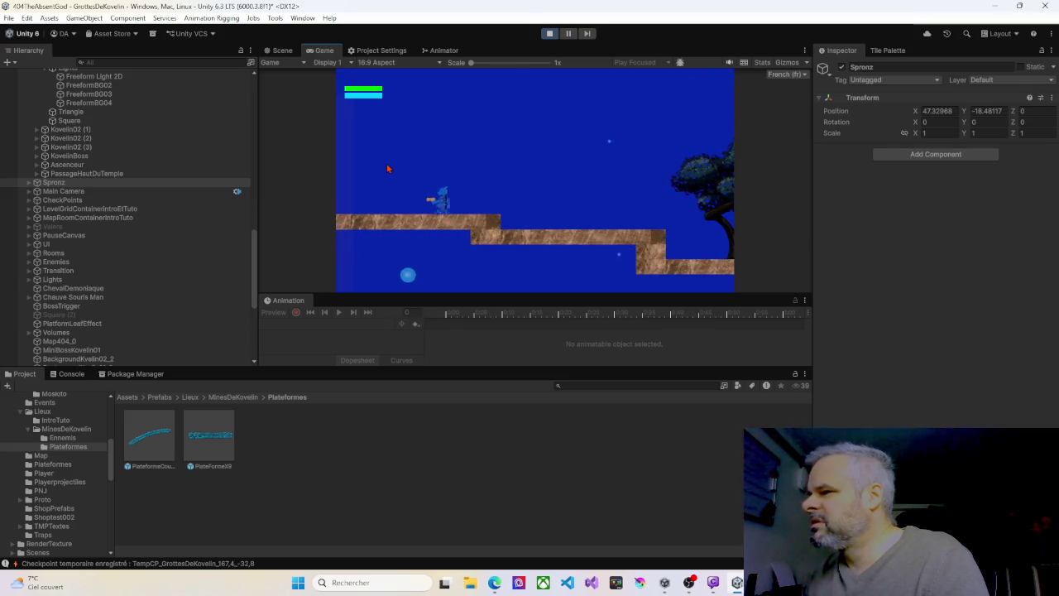
- Stop Play mode and pan and zoom the Scene view to the cave's platform columns
left_click(549, 34)
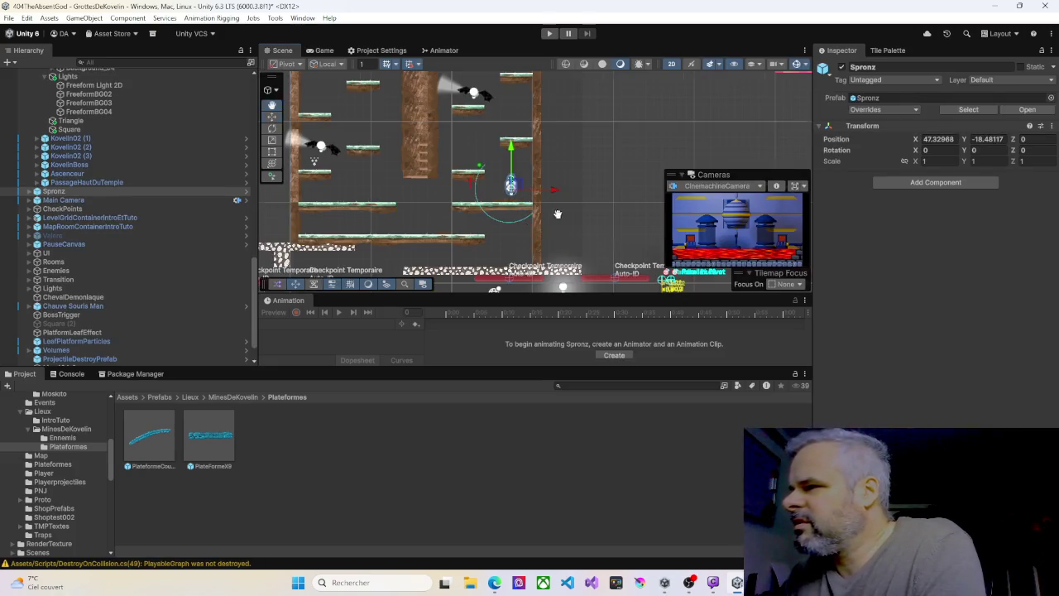
mouse_move(558, 214)
left_mouse_down()
mouse_move(556, 197)
mouse_move(421, 146)
mouse_move(485, 177)
mouse_move(568, 173)
mouse_move(601, 129)
left_mouse_up()
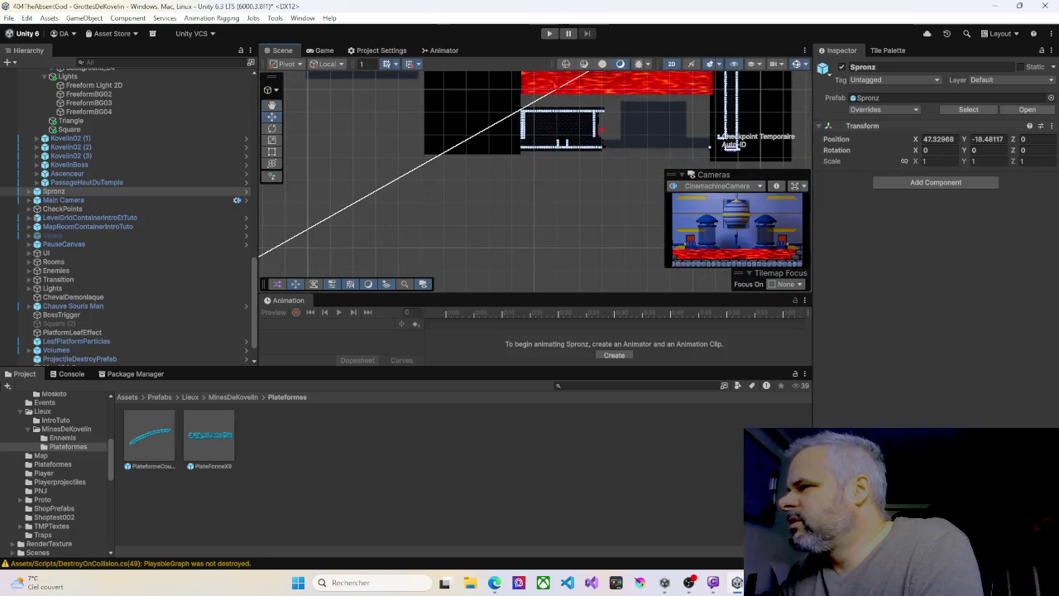
scroll(601, 129, "up", 5)
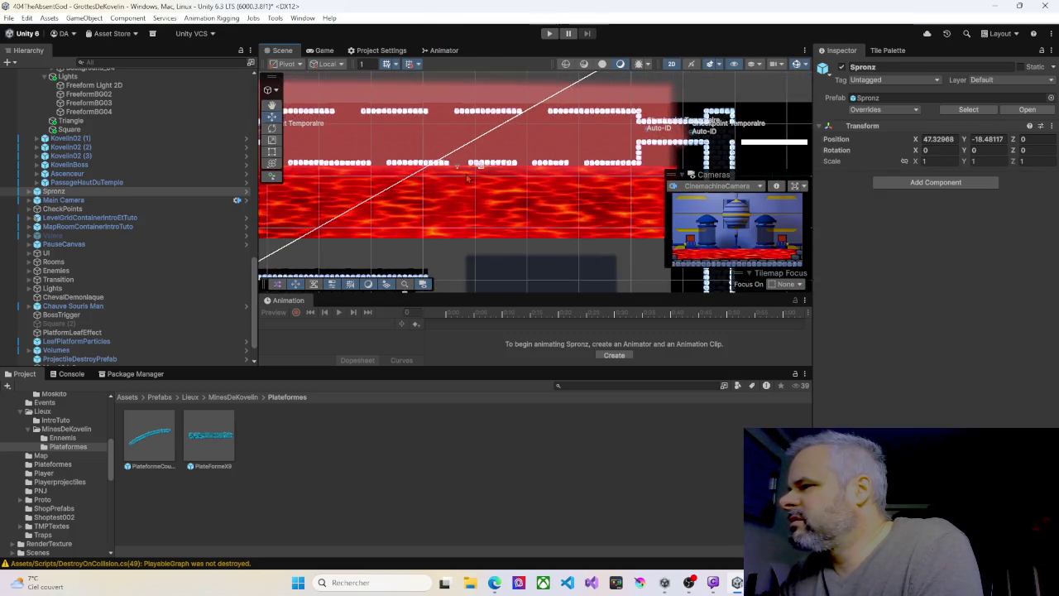
mouse_move(467, 177)
left_mouse_down()
mouse_move(356, 161)
mouse_move(374, 157)
mouse_move(409, 212)
mouse_move(463, 193)
mouse_move(465, 234)
left_mouse_up()
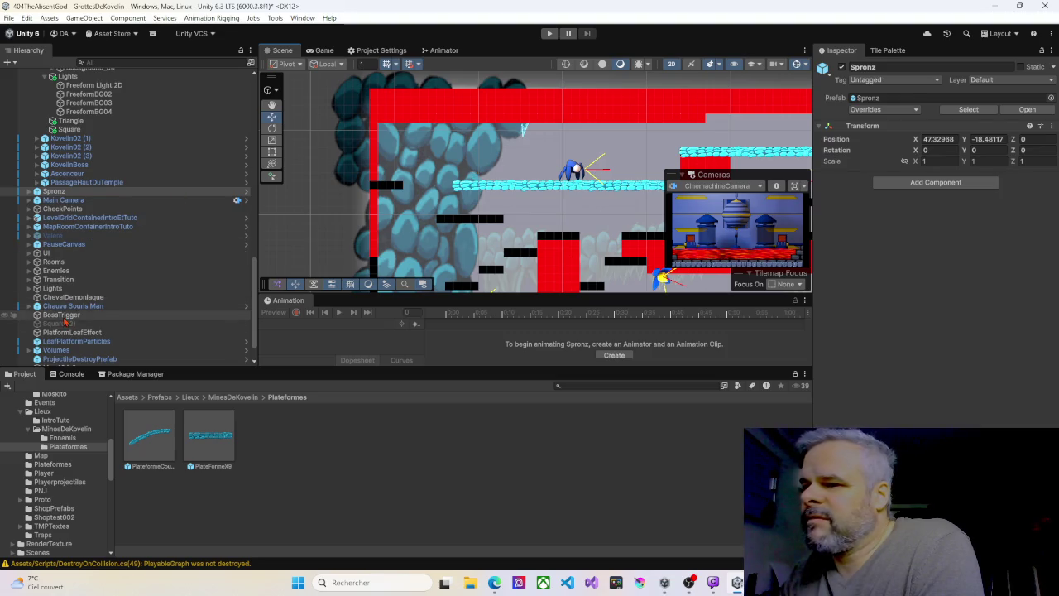
scroll(60, 325, "down", 2)
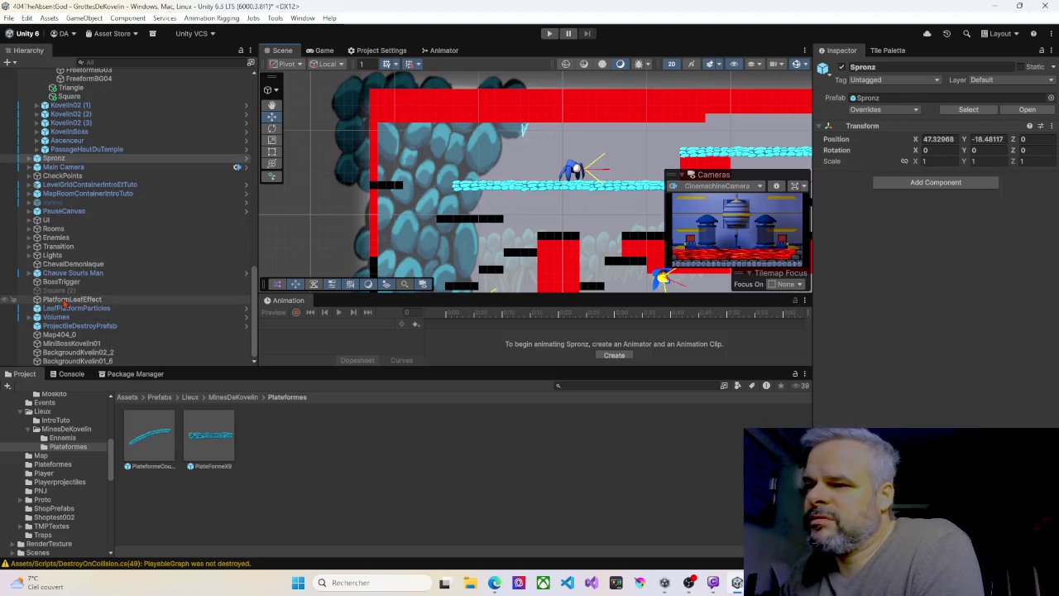
- Disable the Lights object
left_click(51, 256)
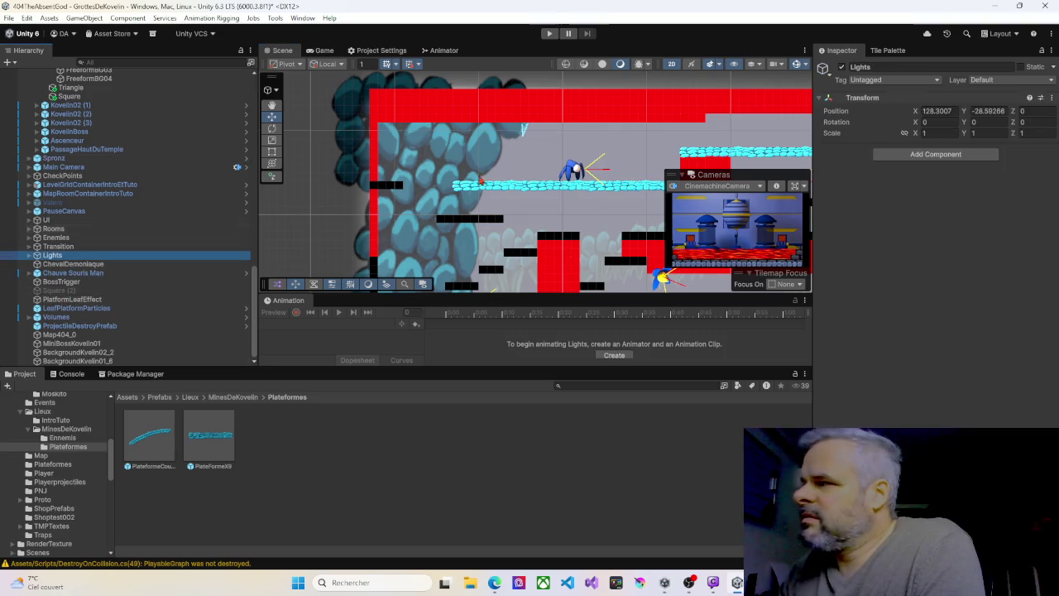
left_click(842, 67)
scroll(526, 207, "up", 3)
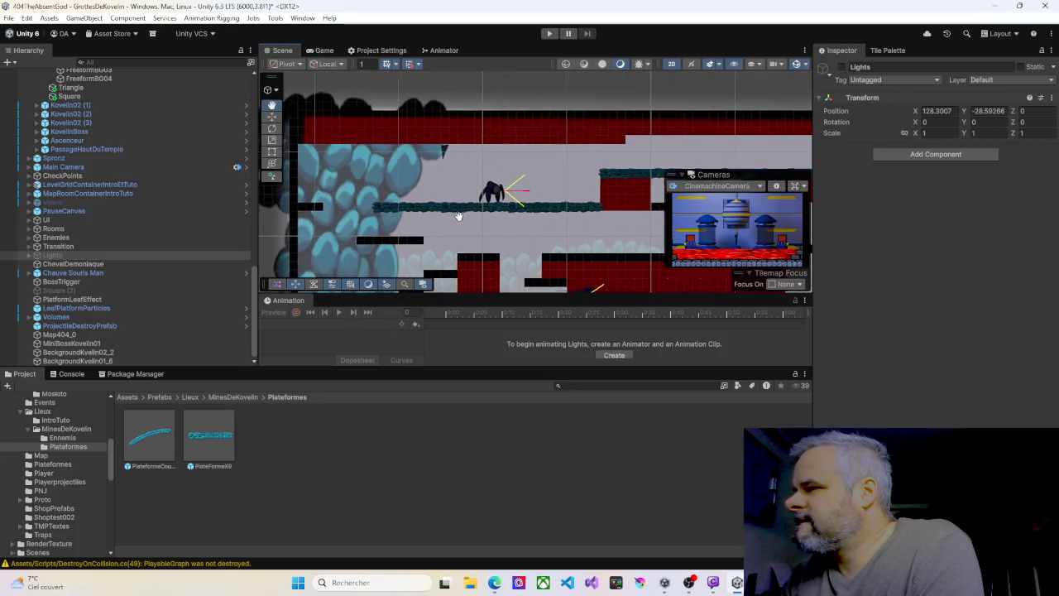
scroll(457, 242, "up", 4)
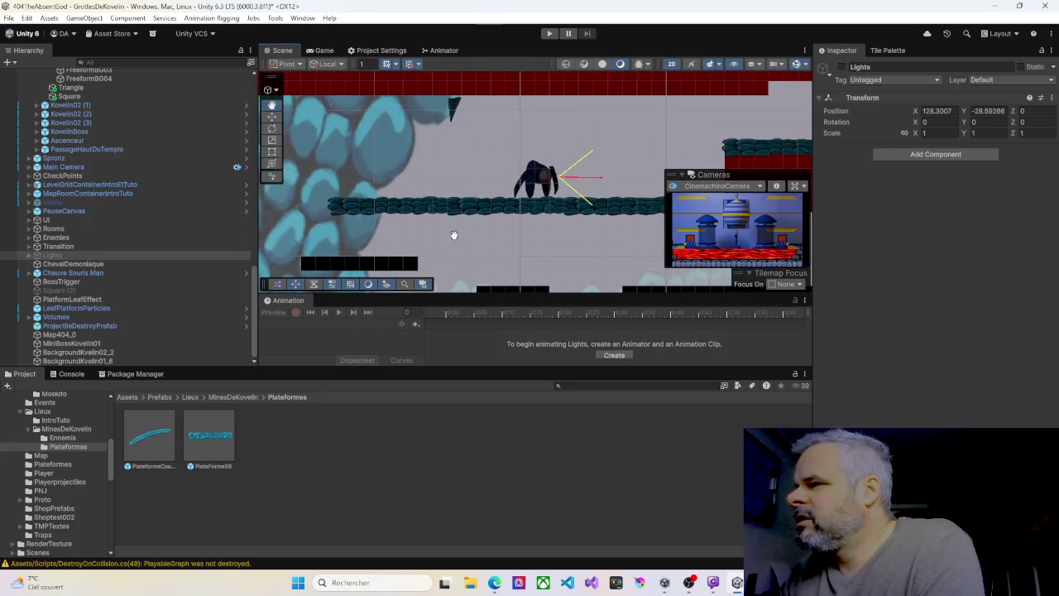
- Try moving Lights to the view, undo it so it stays at 128.30, -28.59, and select Spronz
right_click(375, 177)
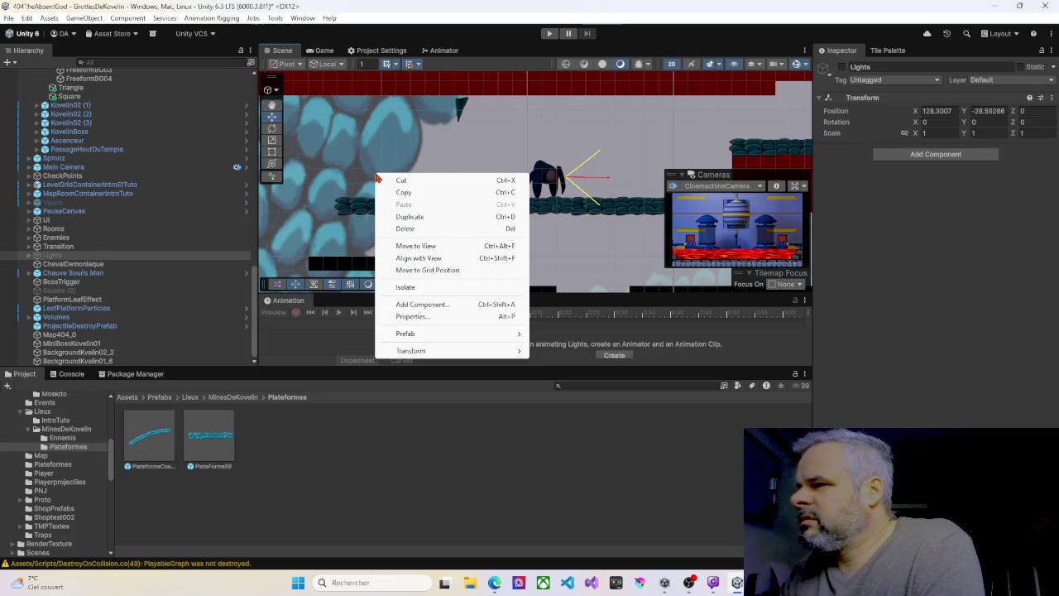
left_click(420, 245)
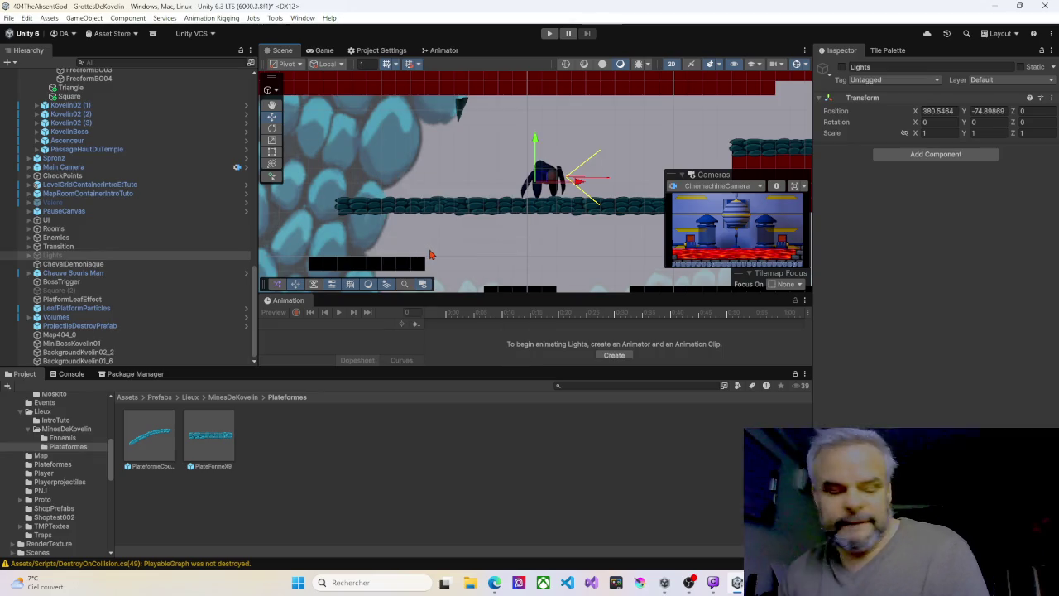
key("ctrl+z")
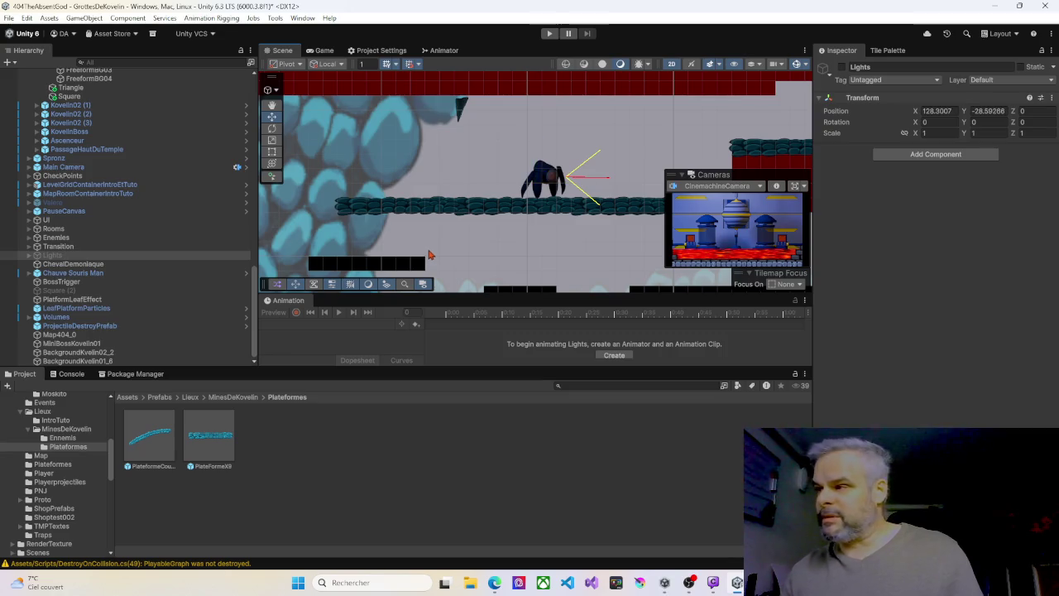
left_click(53, 158)
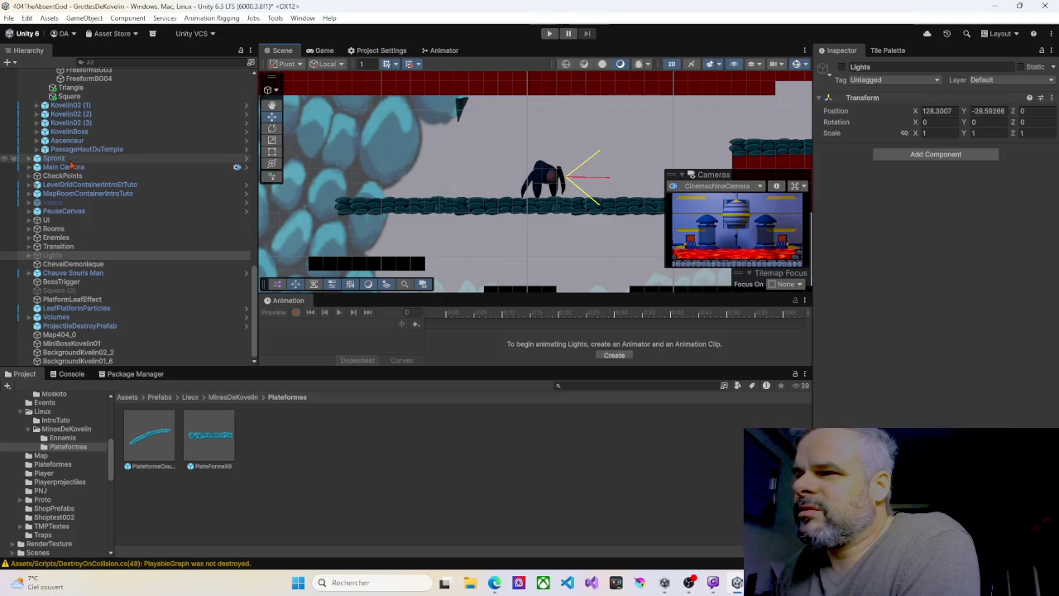
- Move Spronz to the view and against the left cave wall at 368.55, -73.90
right_click(400, 178)
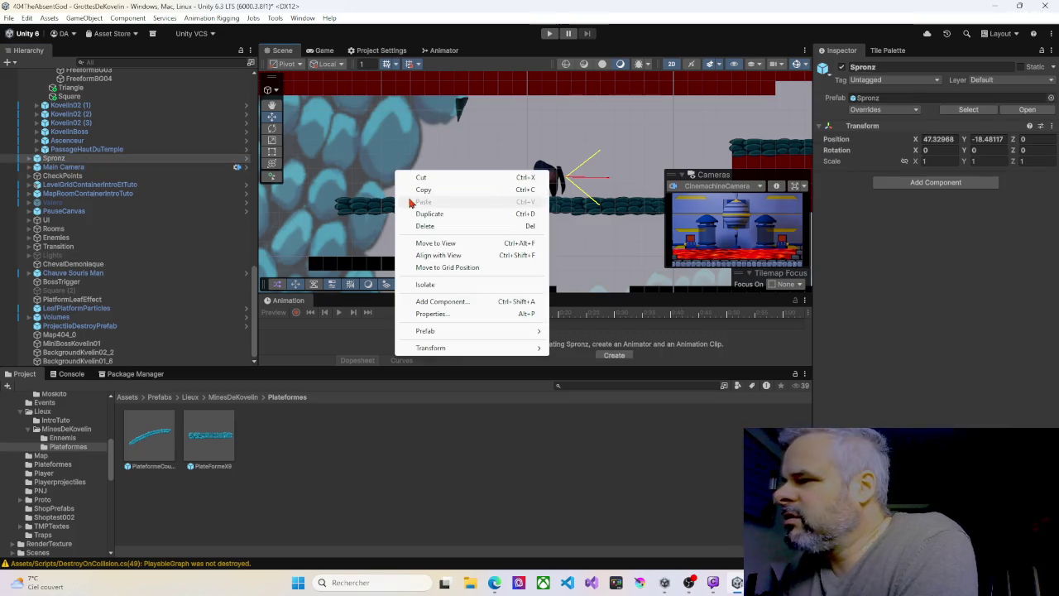
left_click(434, 244)
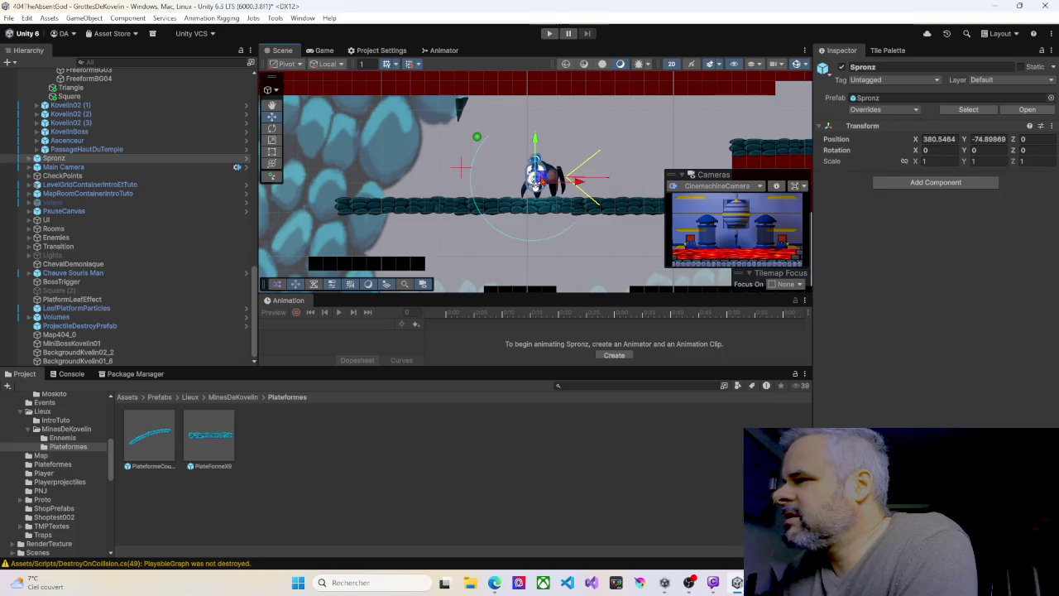
left_click_drag(538, 174, 364, 171)
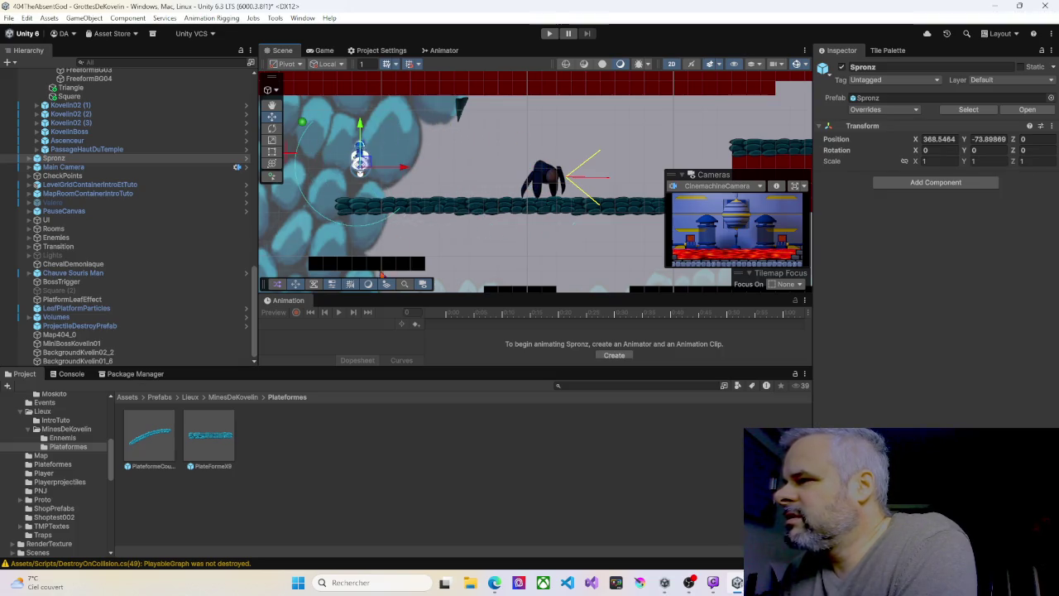
- Enlarge the Scene view and place a new PlateformeX9 below the upper ledge at 365.97, -81.09
left_click_drag(428, 224, 486, 215)
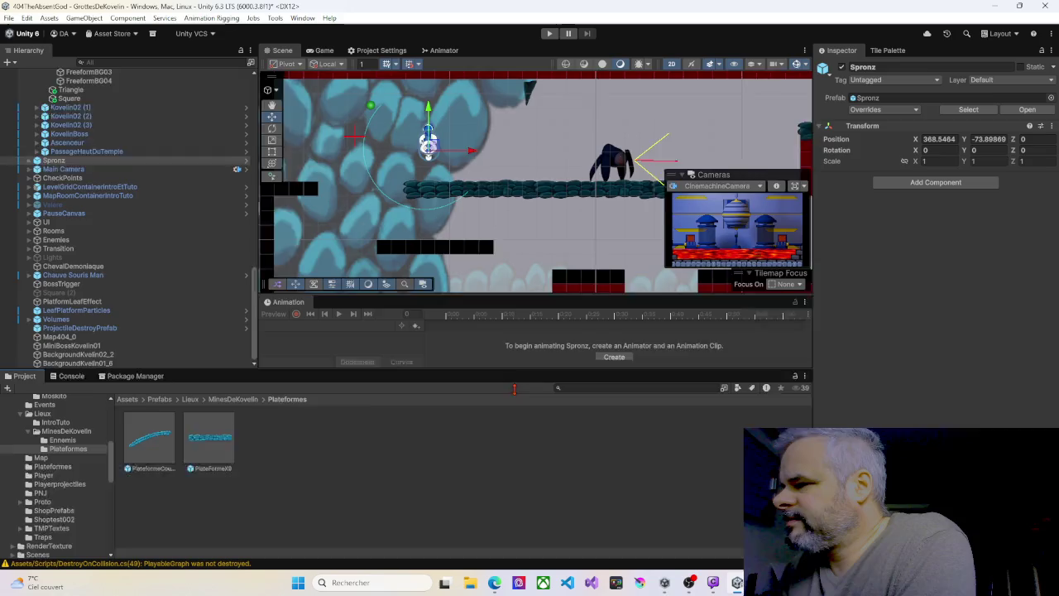
left_click_drag(515, 370, 515, 414)
left_click_drag(493, 329, 500, 382)
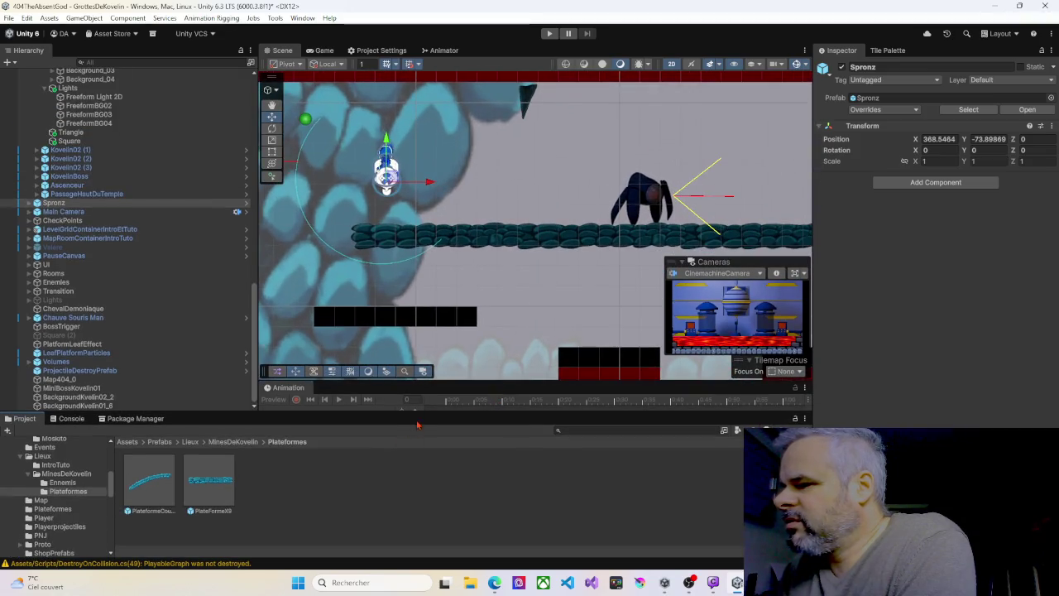
scroll(304, 324, "down", 5)
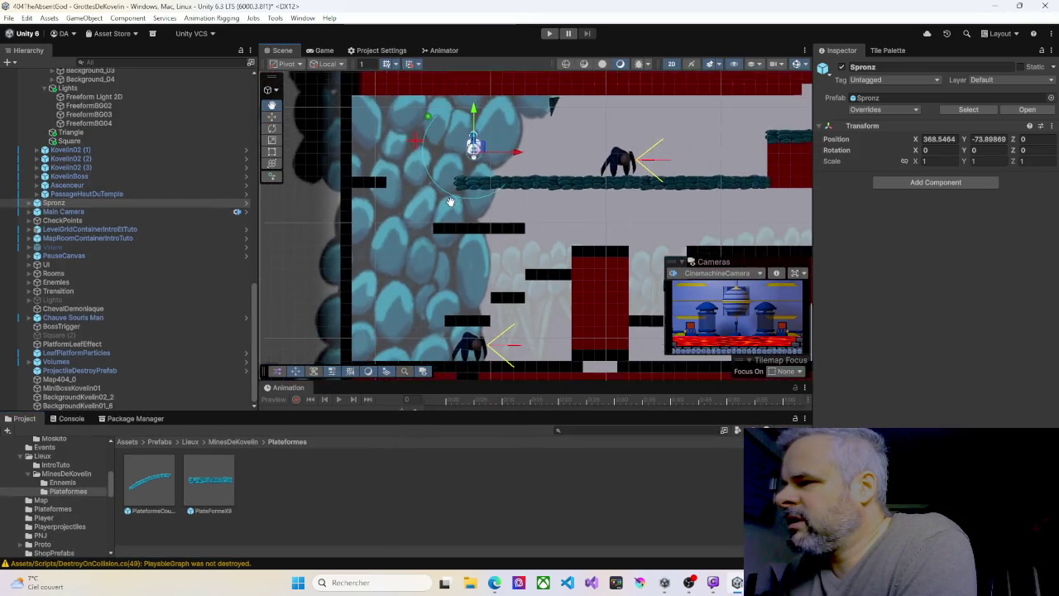
mouse_move(201, 485)
left_mouse_down()
mouse_move(474, 245)
mouse_move(432, 245)
left_mouse_up()
- Zoom and pan the Scene view around the new PlateformeX9 platform
scroll(435, 244, "up", 5)
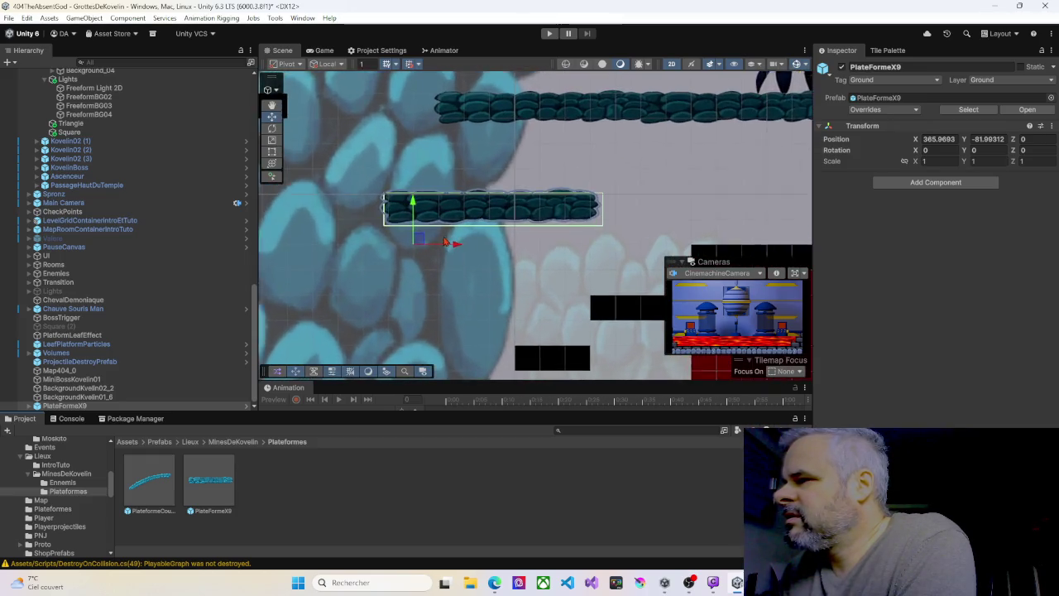
scroll(445, 241, "up", 1)
scroll(464, 217, "down", 2)
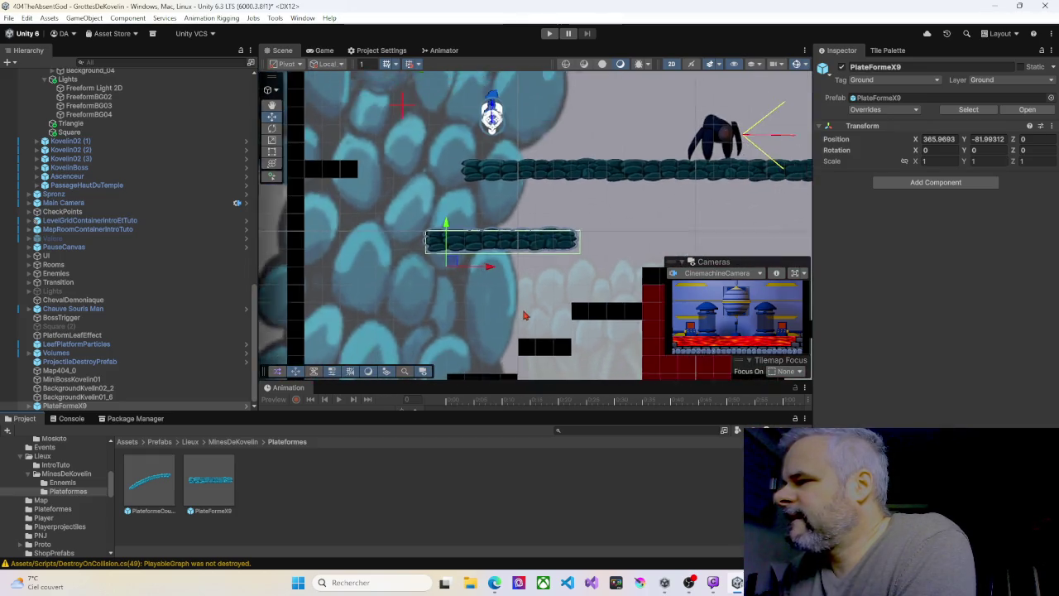
mouse_move(559, 278)
left_mouse_down()
mouse_move(354, 262)
mouse_move(350, 252)
left_mouse_up()
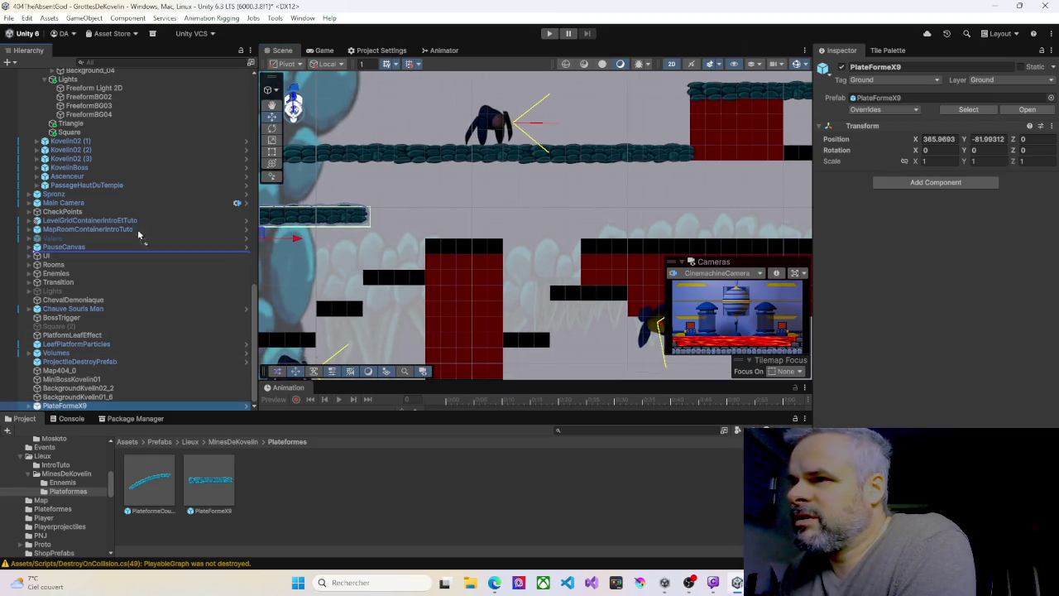
- Paste another PlateformeX9 copy after PlateformeX9 (10) and select the first platform under Chemin02
scroll(89, 82, "up", 3)
scroll(89, 83, "up", 1)
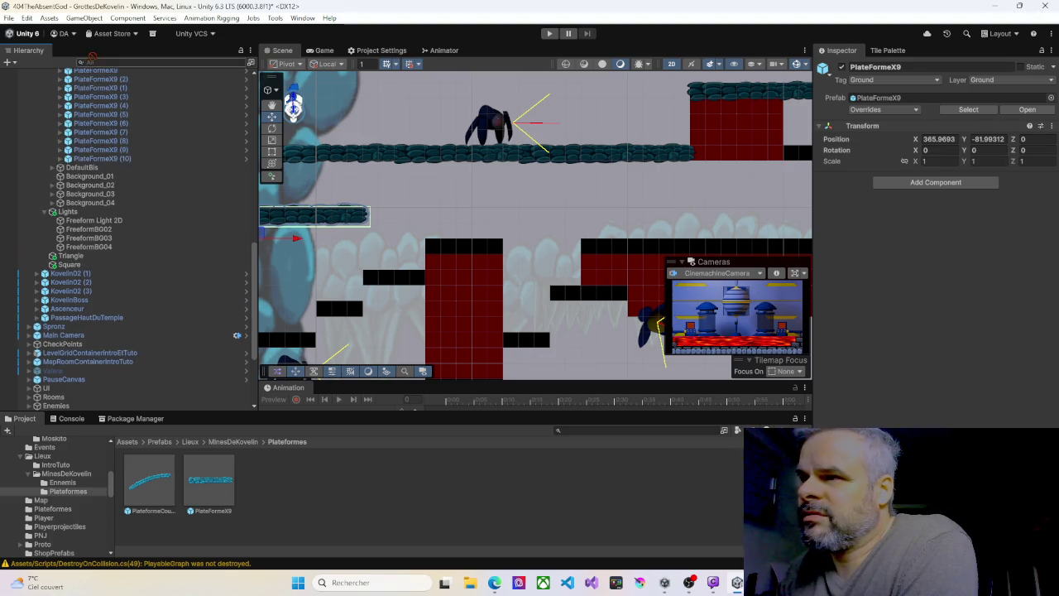
scroll(107, 83, "up", 5)
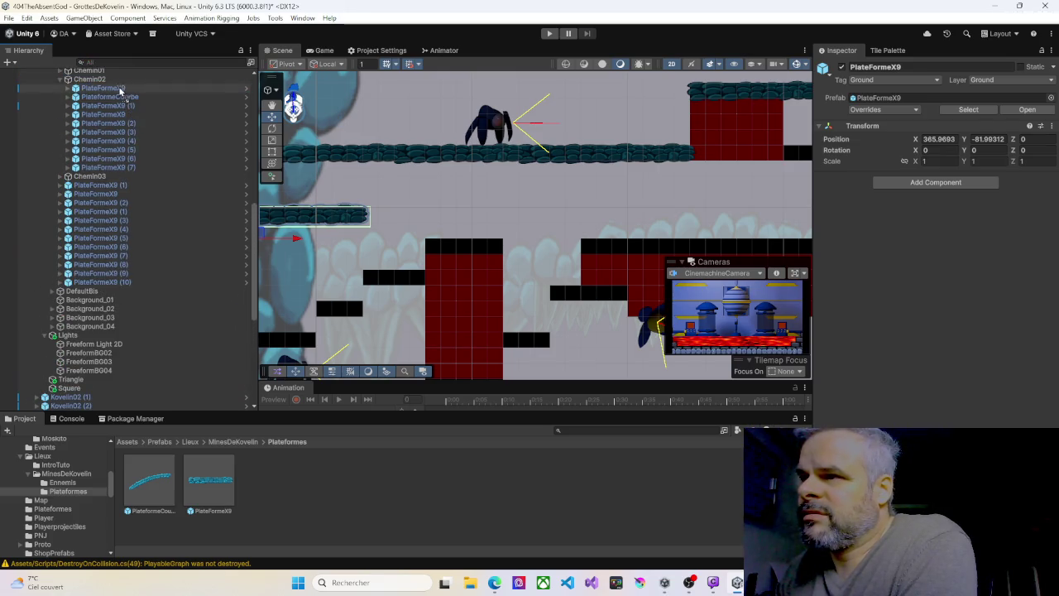
scroll(120, 92, "up", 3)
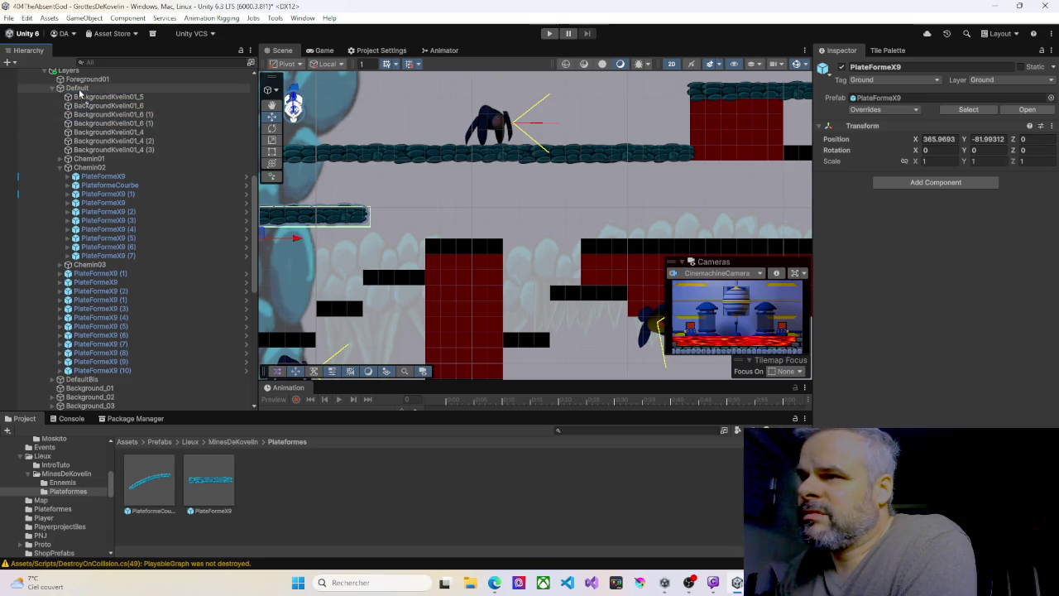
key("ctrl+v")
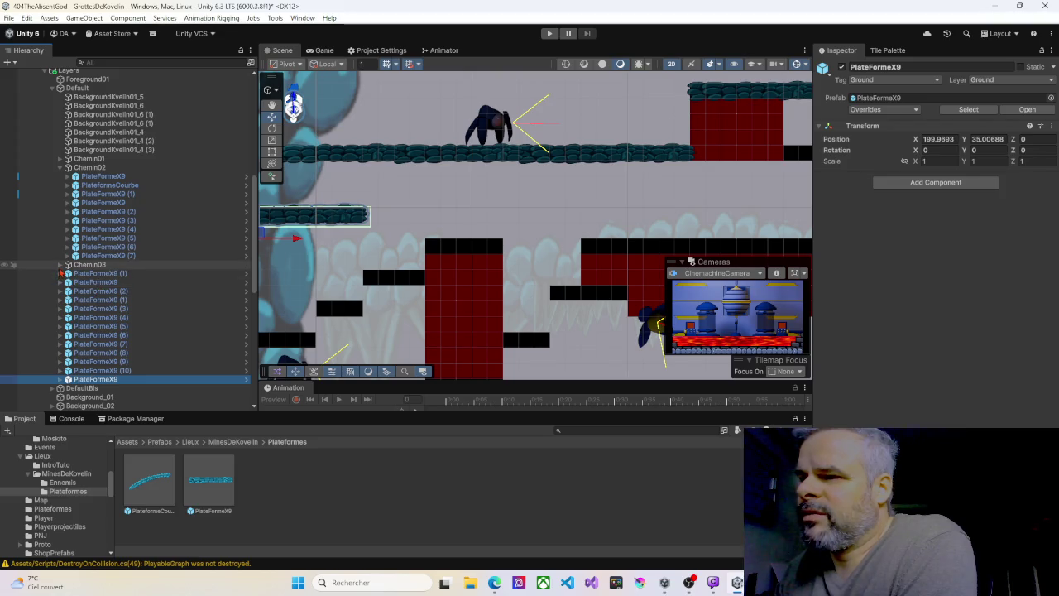
scroll(385, 286, "down", 10)
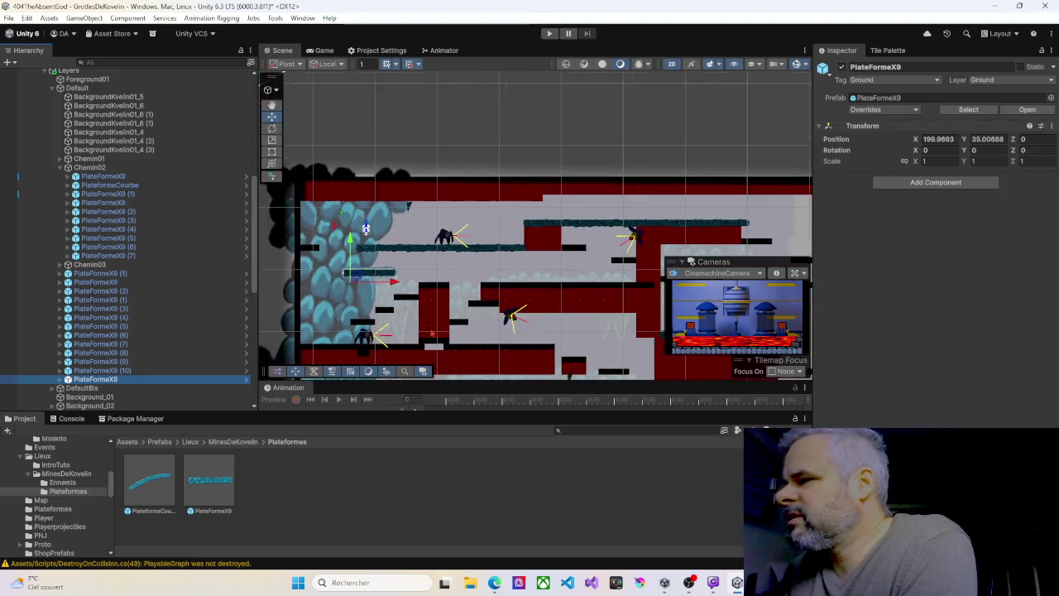
scroll(457, 169, "up", 4)
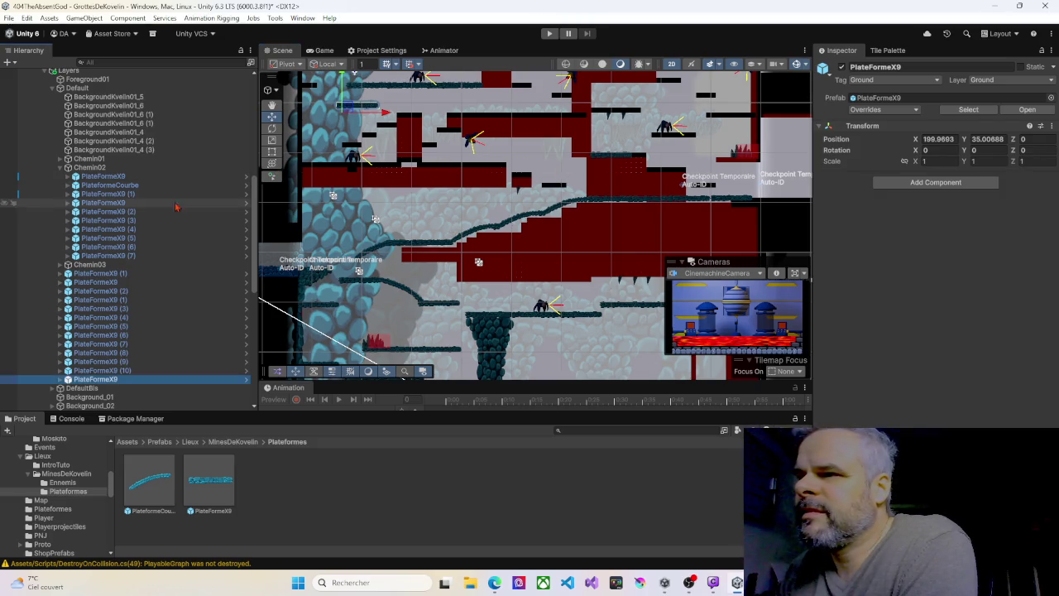
left_click(103, 176)
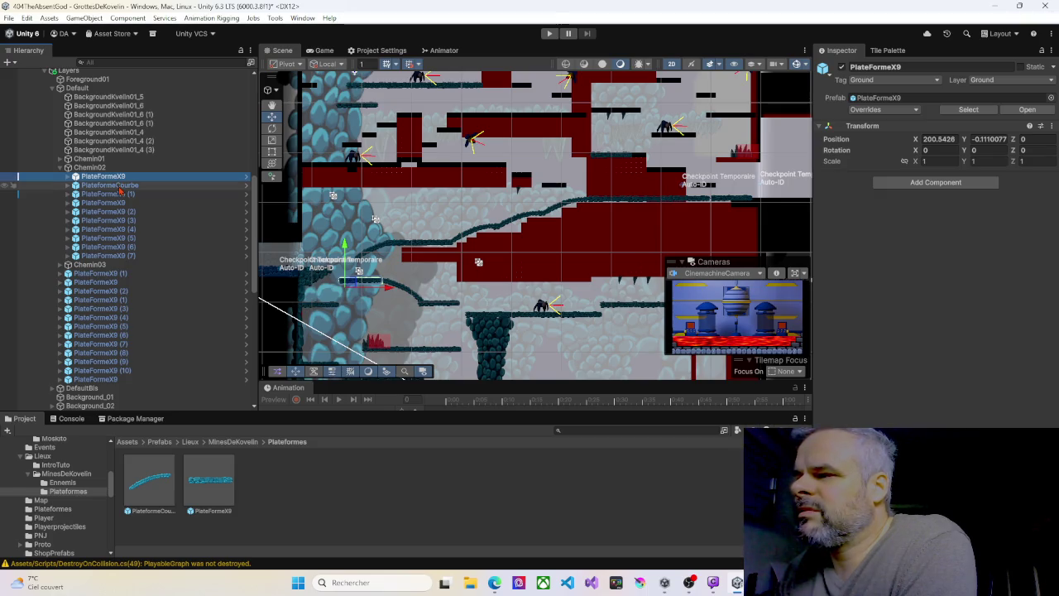
- Collapse Chemin02 and inspect PlateformeCourbe and the loose PlateformeX9 platforms
left_click(120, 186)
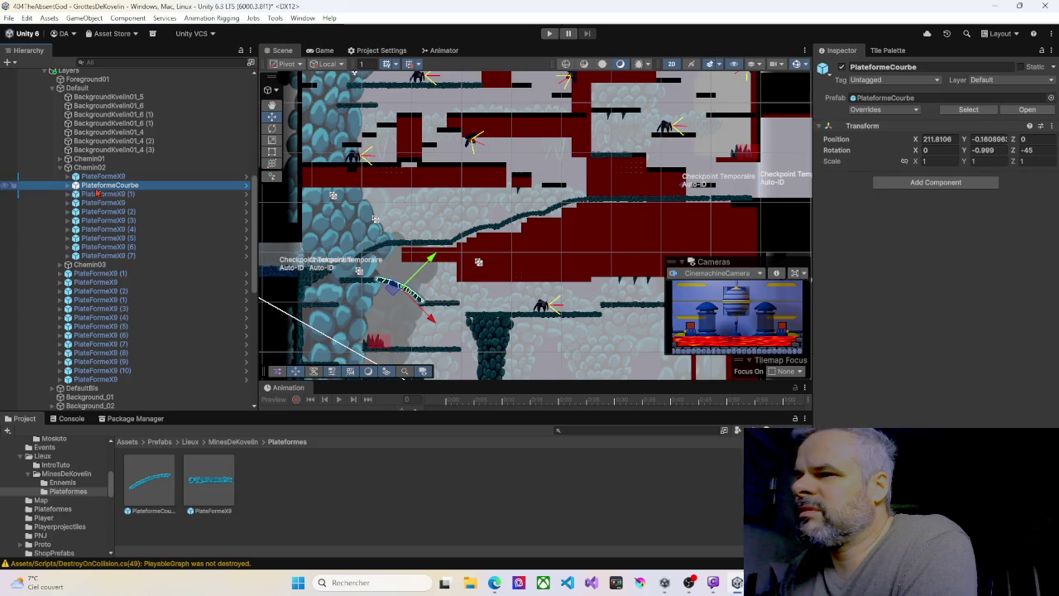
left_click(60, 168)
left_click(82, 187)
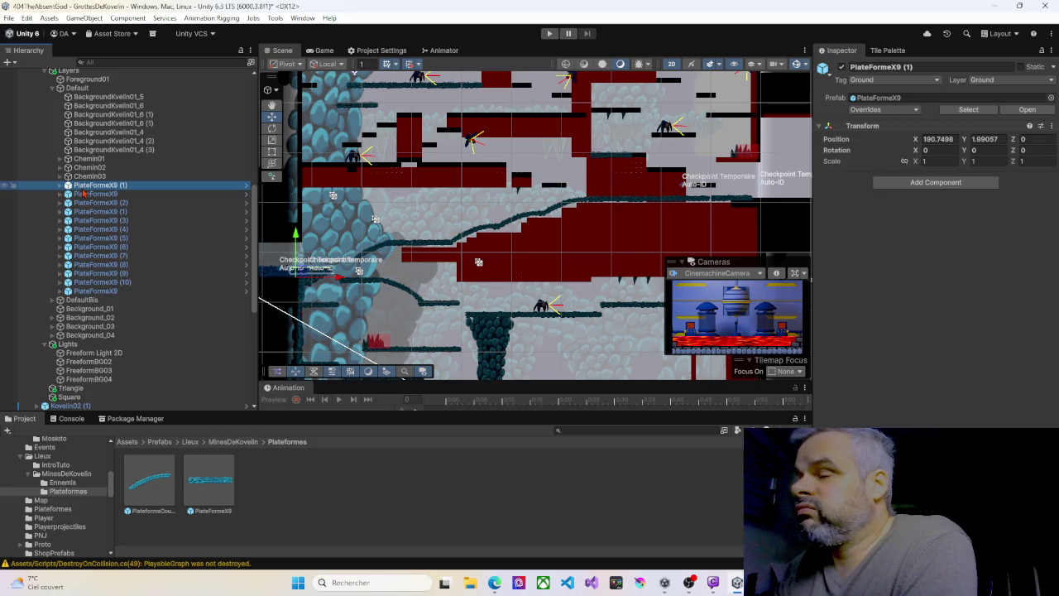
left_click(85, 196)
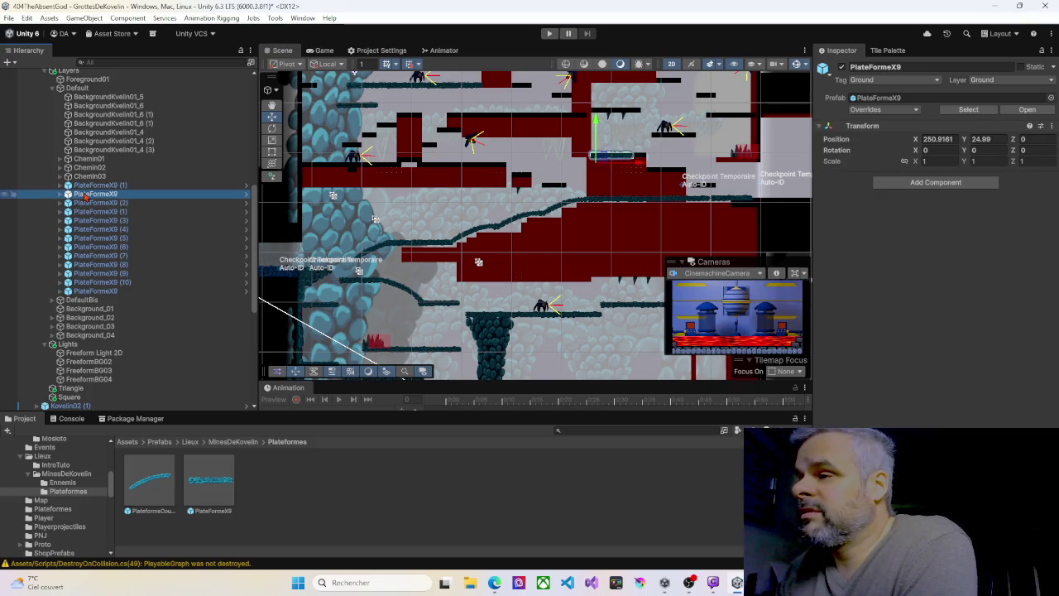
left_click(86, 203)
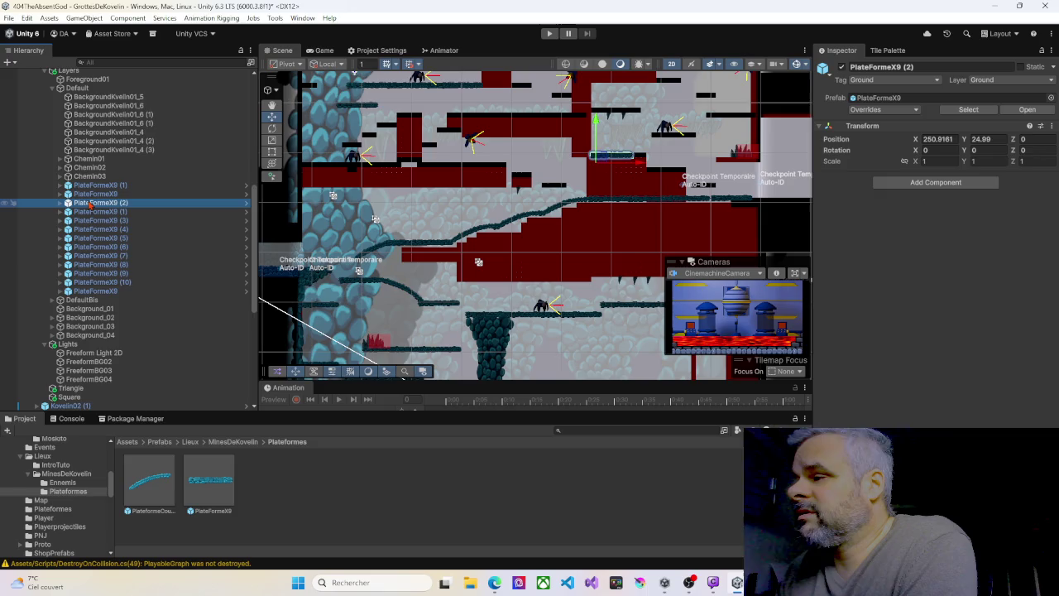
scroll(523, 239, "down", 2)
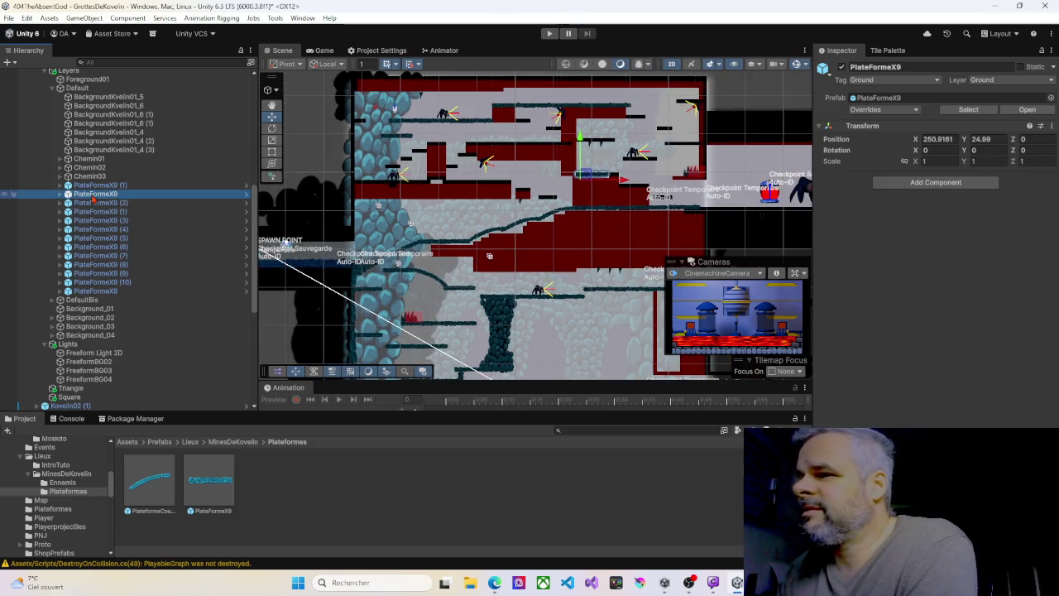
- Move the run of twelve loose PlateformeX9 platforms under Chemin01, leaving PlateformeX9 (1) outside
left_click(98, 291, "shift")
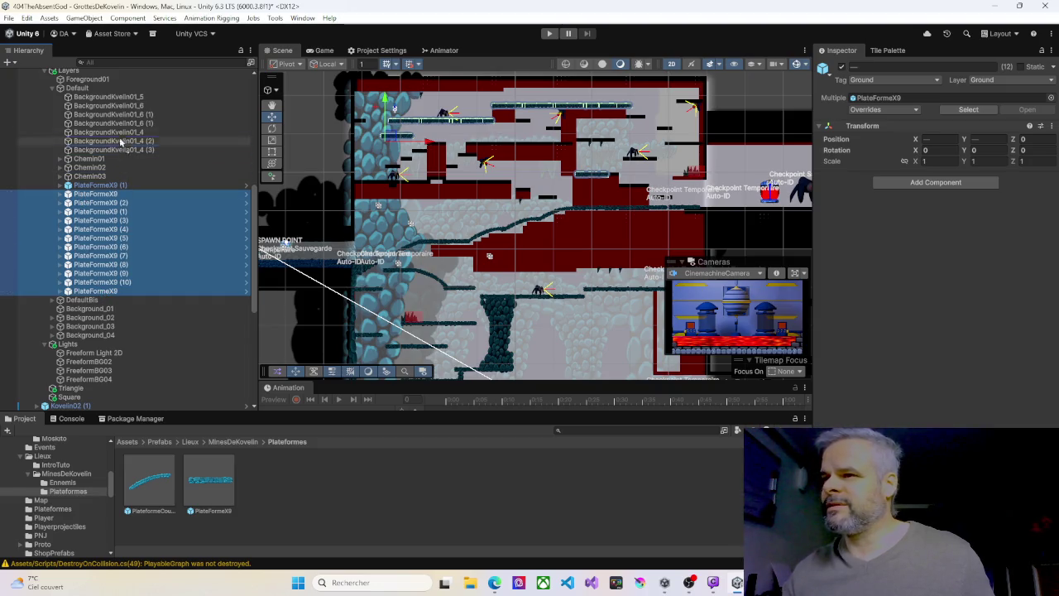
left_click_drag(87, 163, 87, 160)
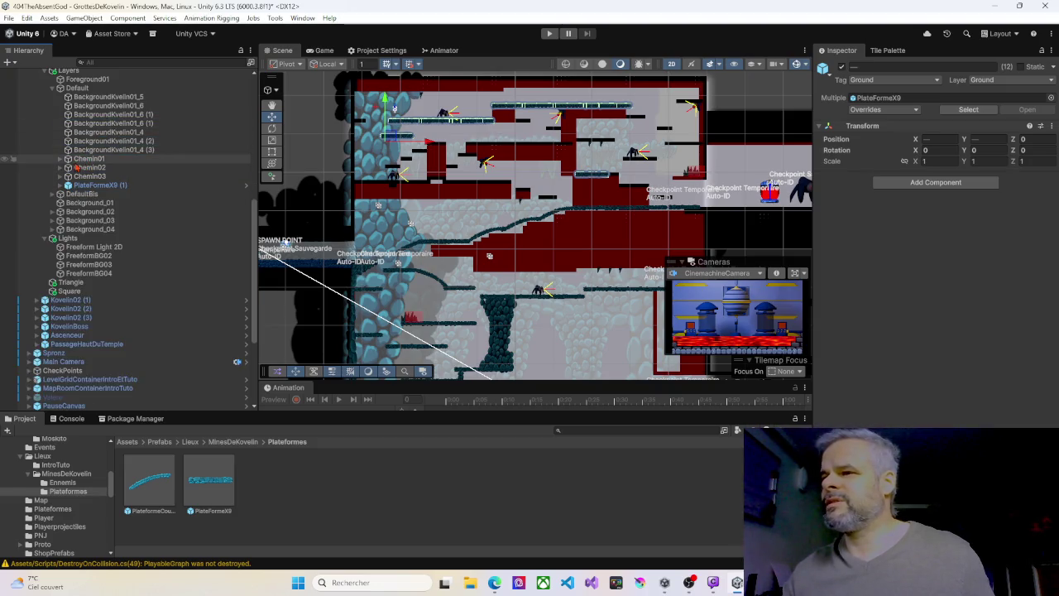
left_click(87, 158)
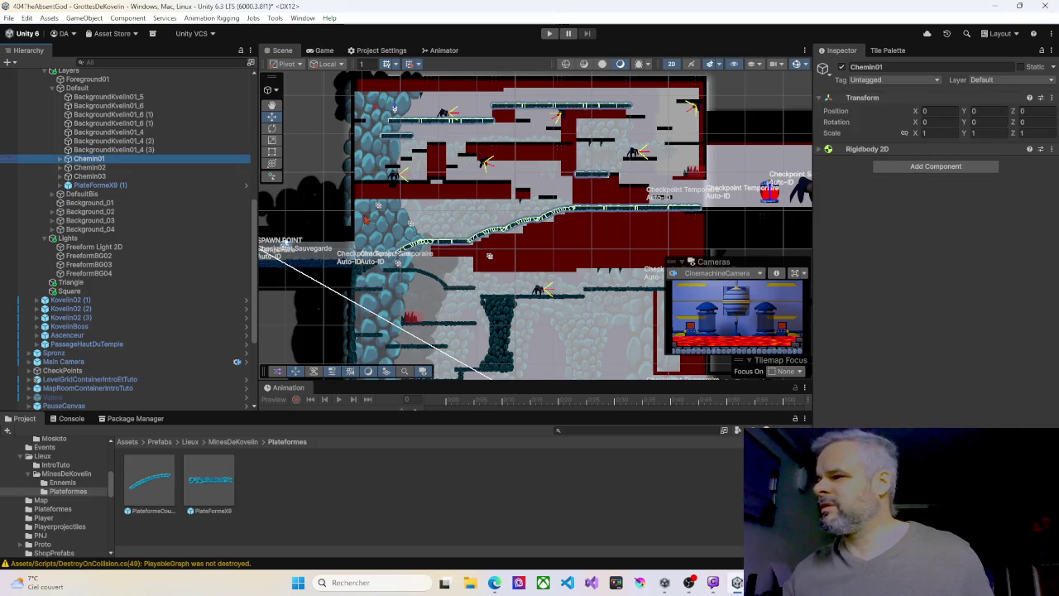
scroll(467, 254, "down", 4)
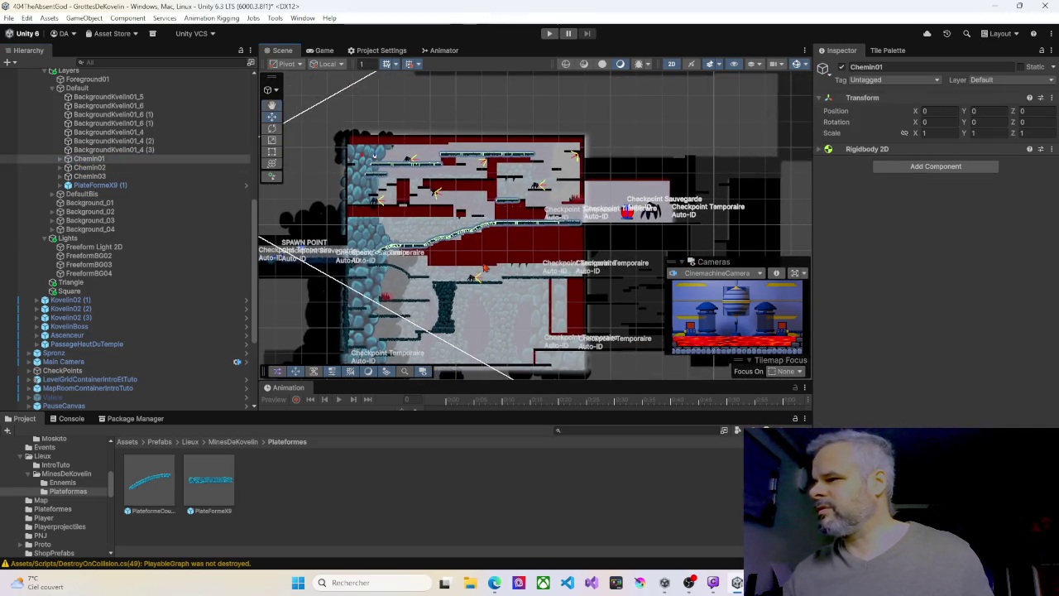
- Expand Chemin01 and PlateformeX9 (2) in the Hierarchy, then select the last PlateformeX9 platform
scroll(472, 232, "up", 1)
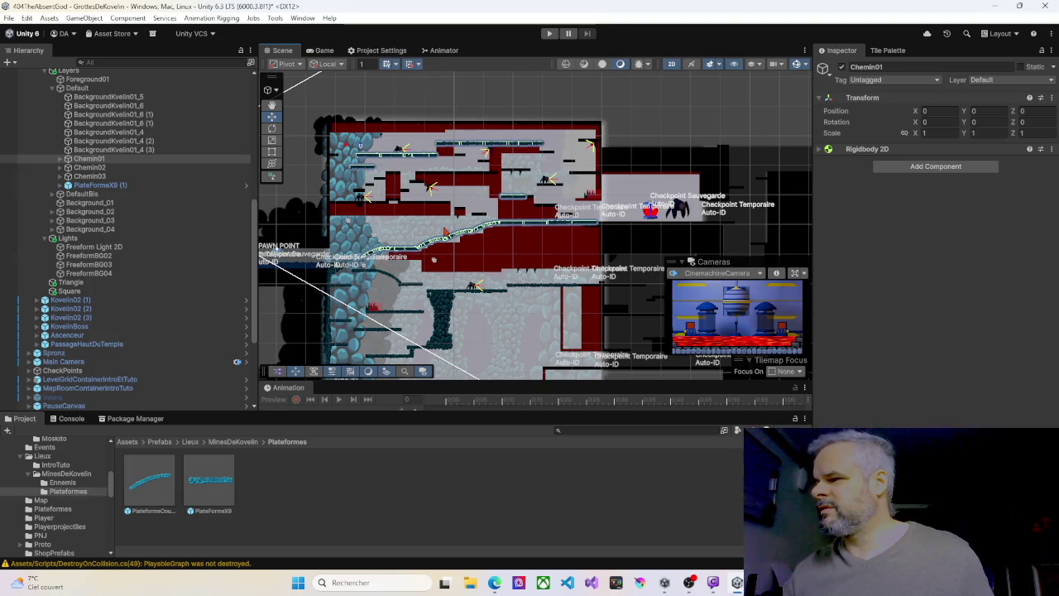
mouse_move(445, 232)
left_mouse_down()
mouse_move(438, 187)
mouse_move(452, 216)
mouse_move(495, 218)
left_mouse_up()
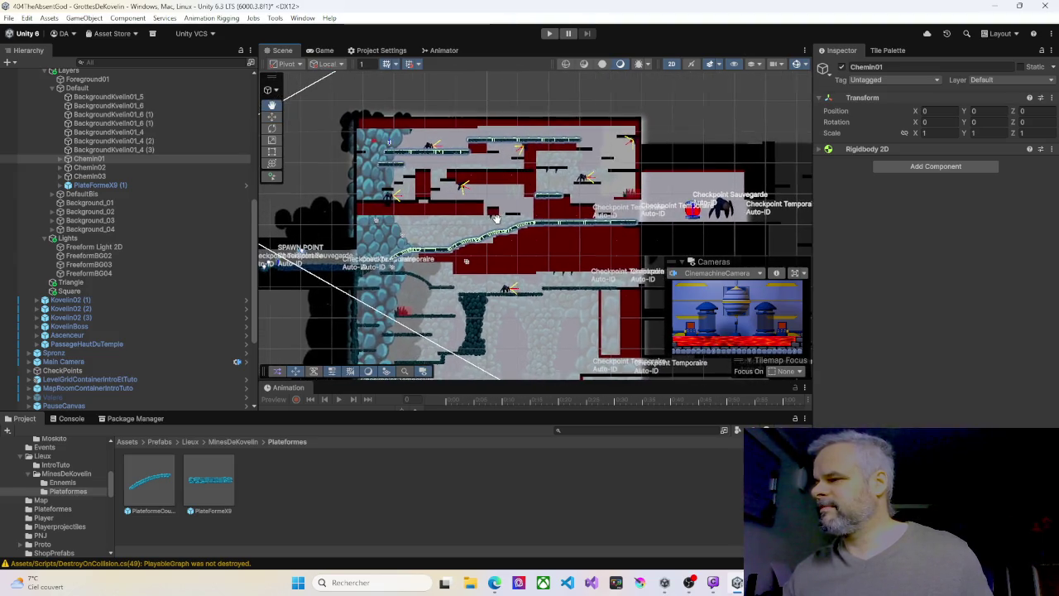
scroll(468, 213, "up", 2)
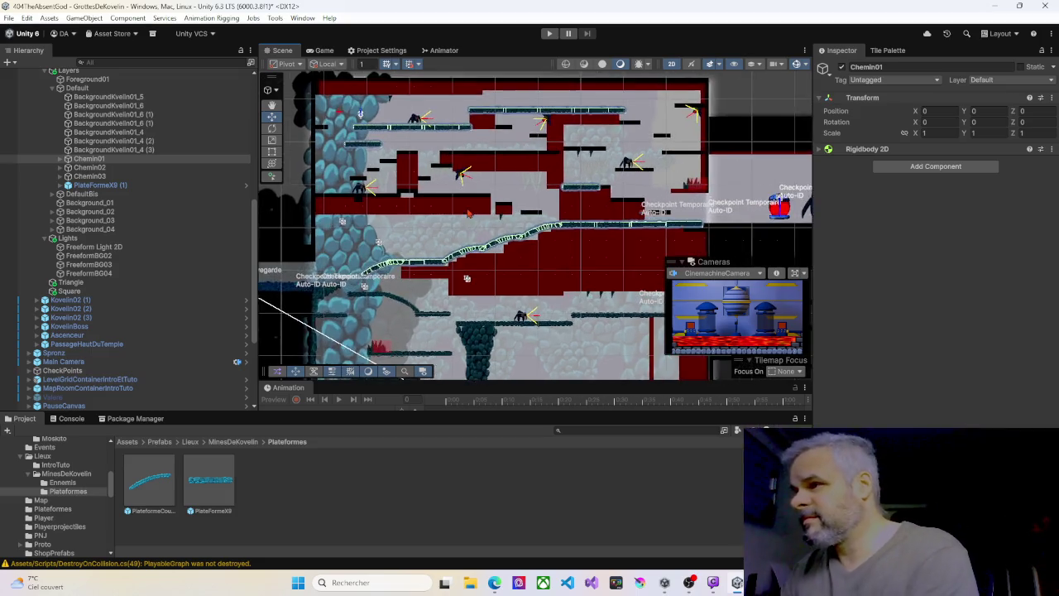
scroll(467, 213, "up", 2)
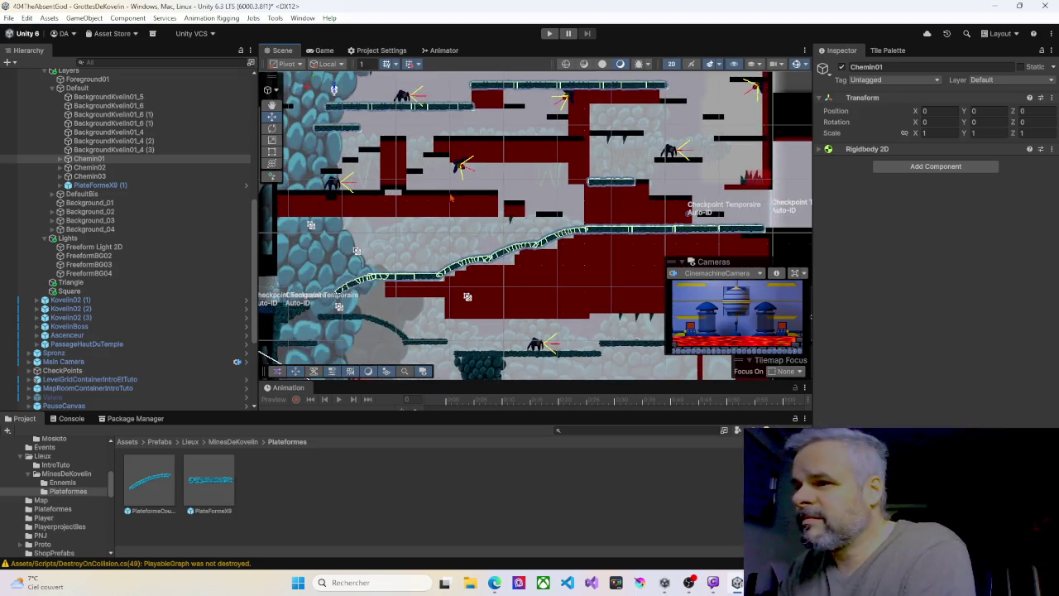
left_click(60, 160)
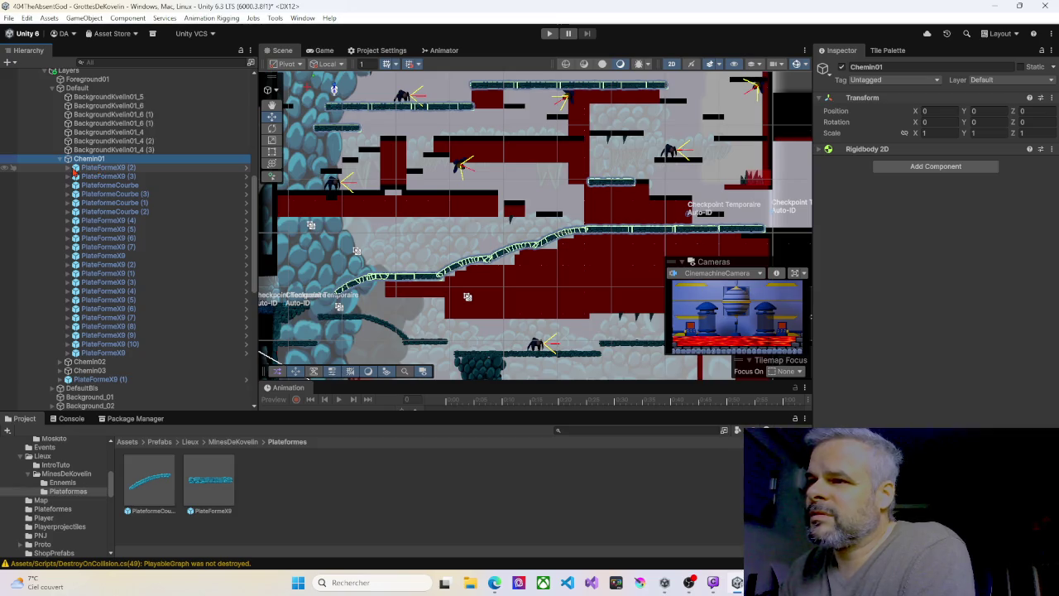
left_click(68, 168)
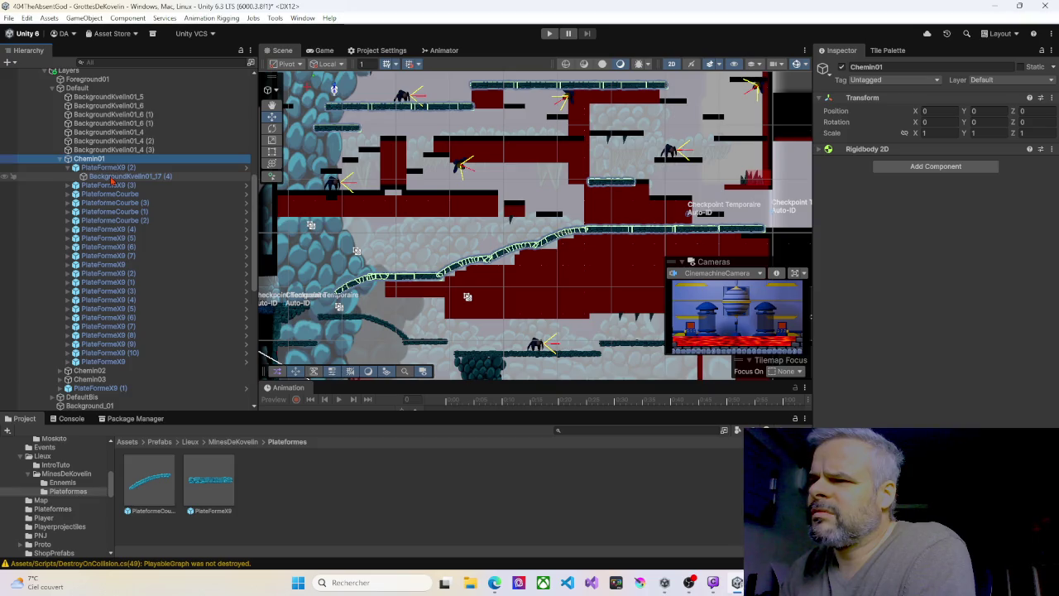
scroll(111, 289, "down", 2)
left_click(114, 328)
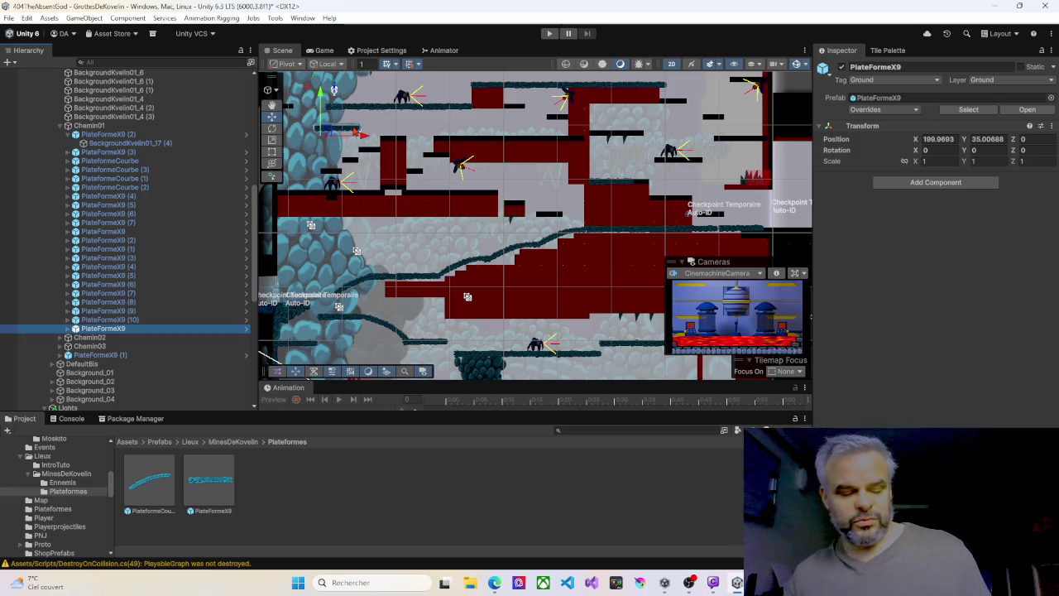
- Duplicate the PlateformeX9 platform and place the copies along the upper ledge to fill the gap
key("ctrl+d")
mouse_move(350, 138)
left_mouse_down()
mouse_move(552, 145)
mouse_move(540, 144)
left_mouse_up()
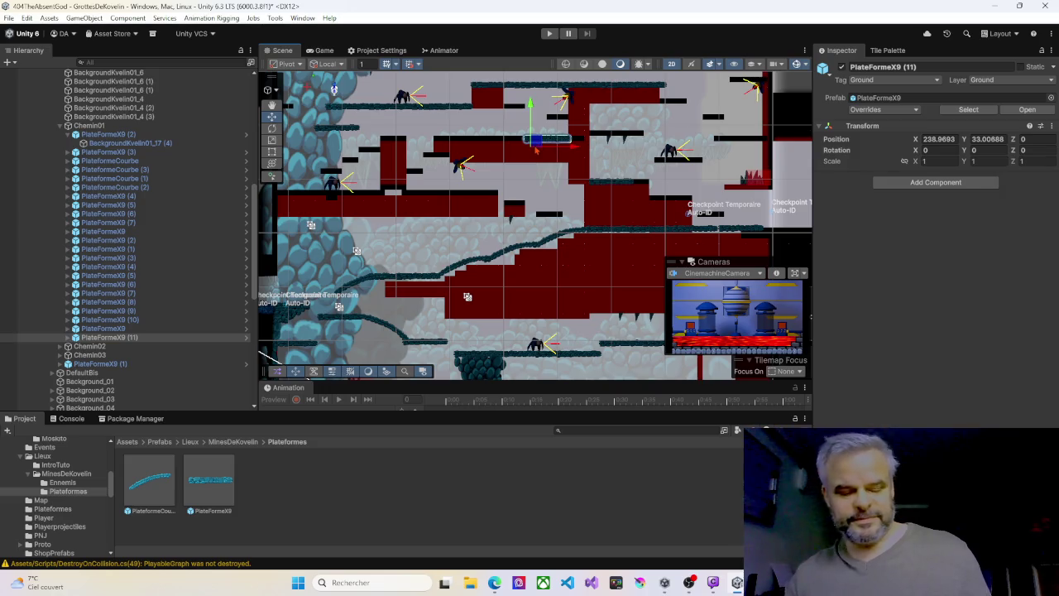
key("ctrl+d")
left_click_drag(545, 151, 447, 148)
key("ctrl+d")
key("ctrl+d")
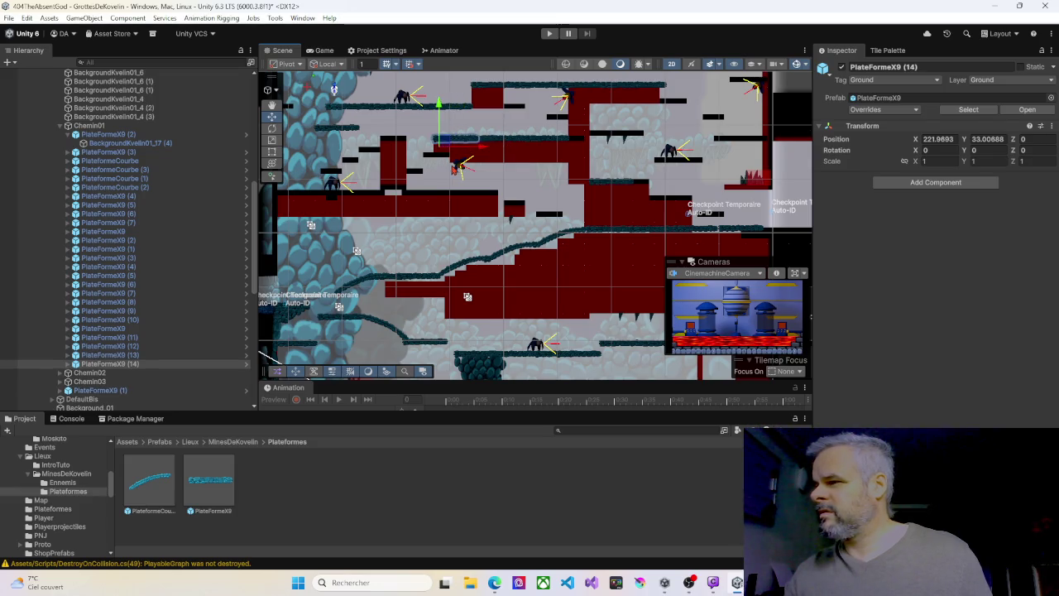
- Place copies PlateformeX9 (15) and (16) side by side on the lower ledge, ending at 225.97, 23.01
key("ctrl+d")
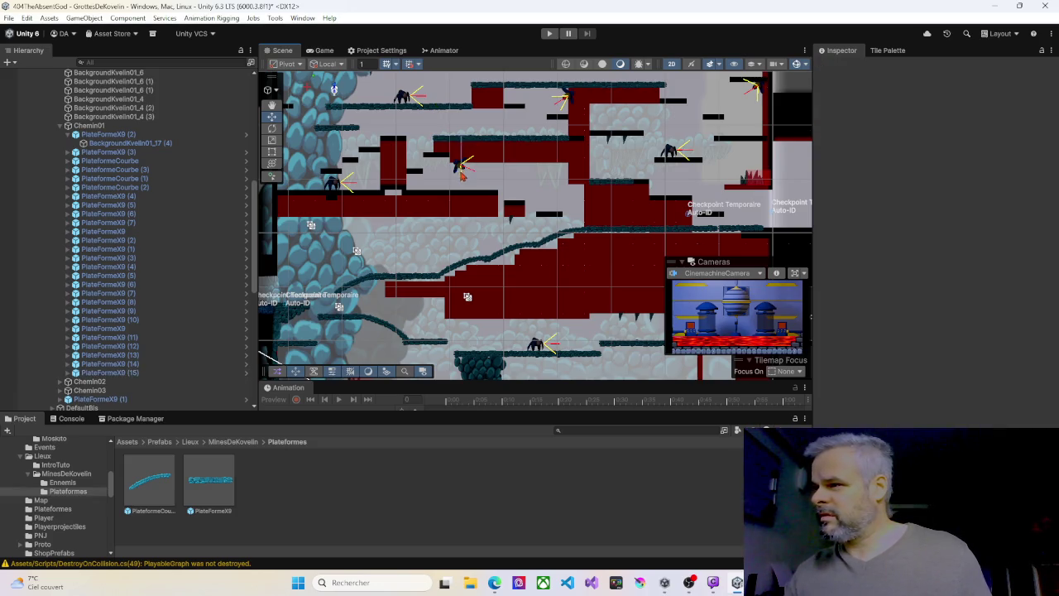
left_click(460, 140)
left_click(460, 141)
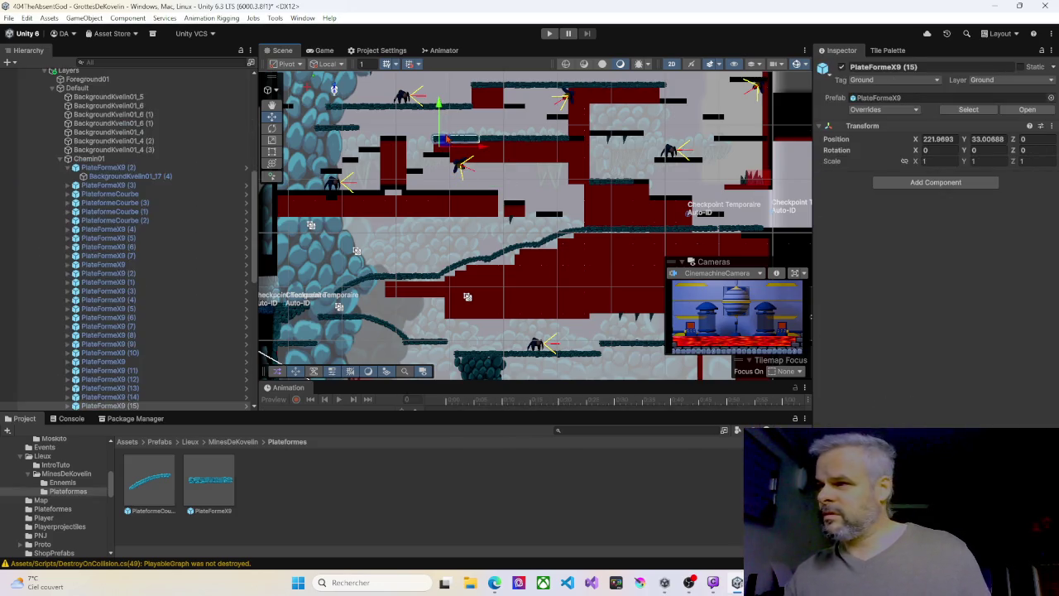
mouse_move(446, 142)
left_mouse_down()
mouse_move(450, 166)
mouse_move(416, 196)
left_mouse_up()
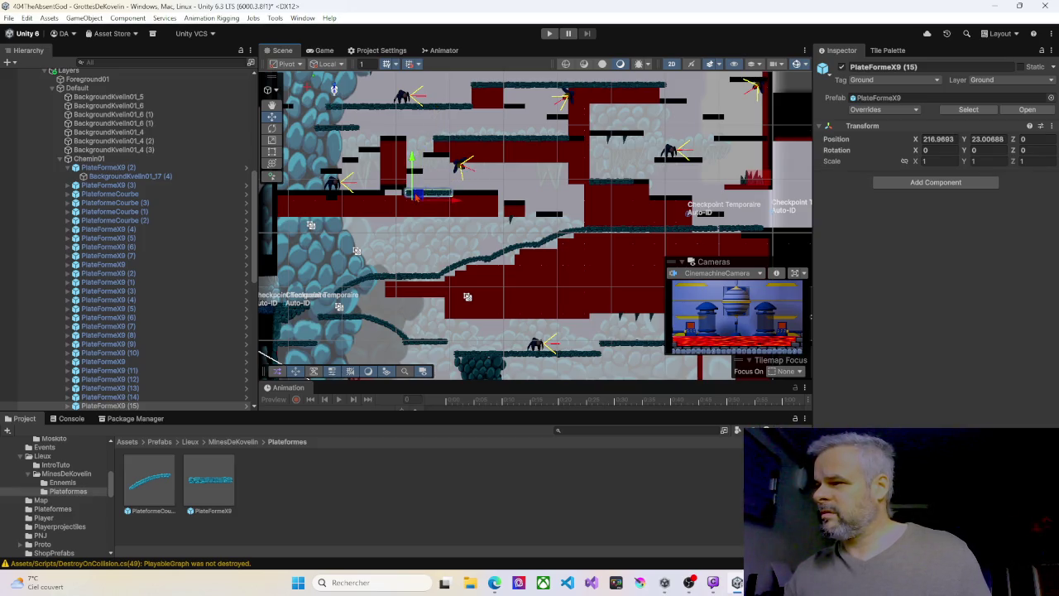
key("ctrl+d")
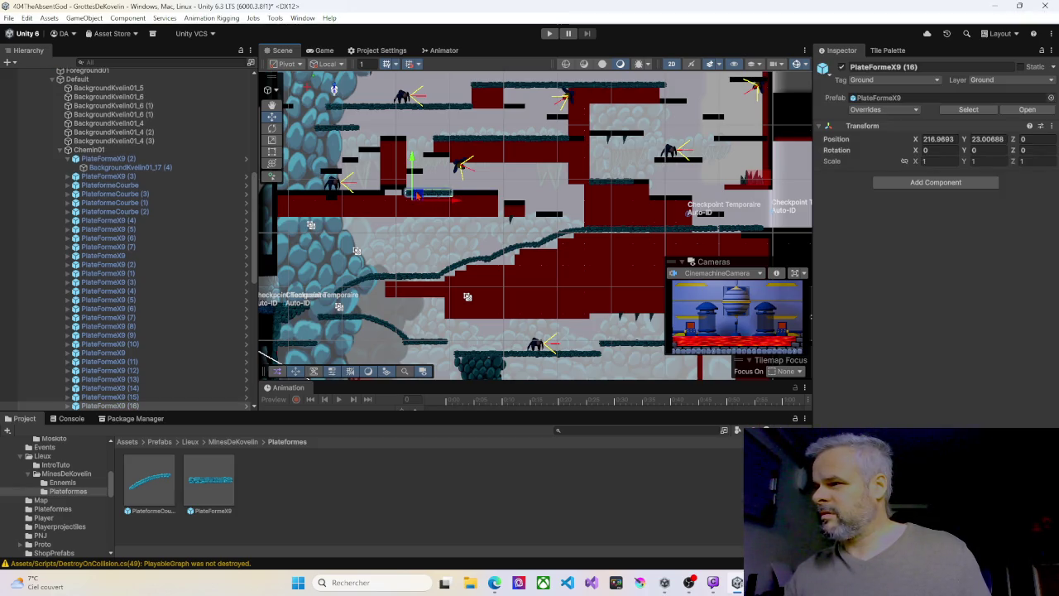
left_click_drag(416, 197, 466, 195)
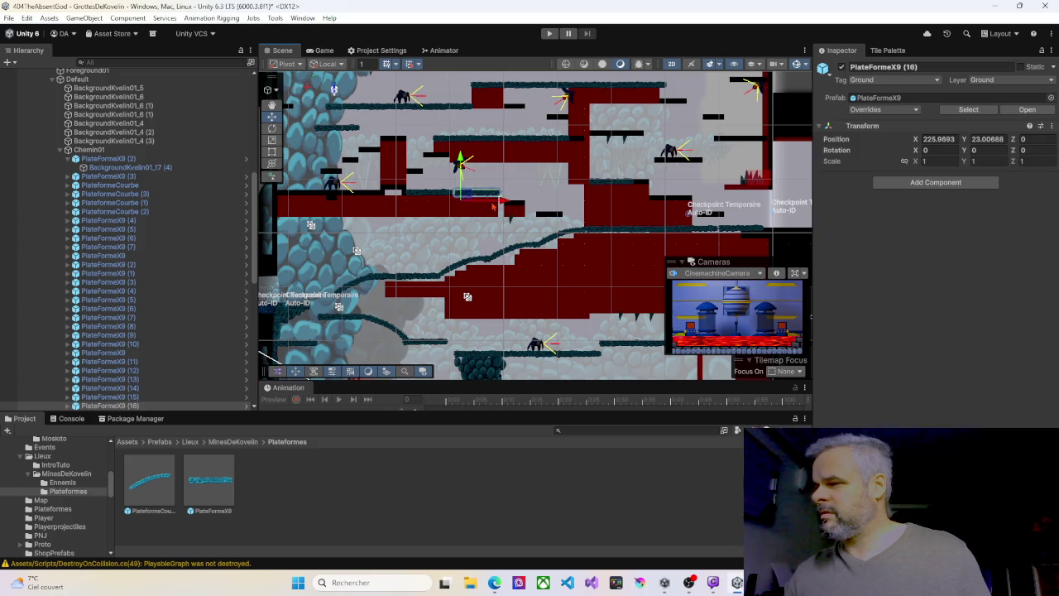
- Duplicate the platform as PlateformeX9 (17) and nudge it left along the Y 23 ledge
scroll(474, 195, "up", 3)
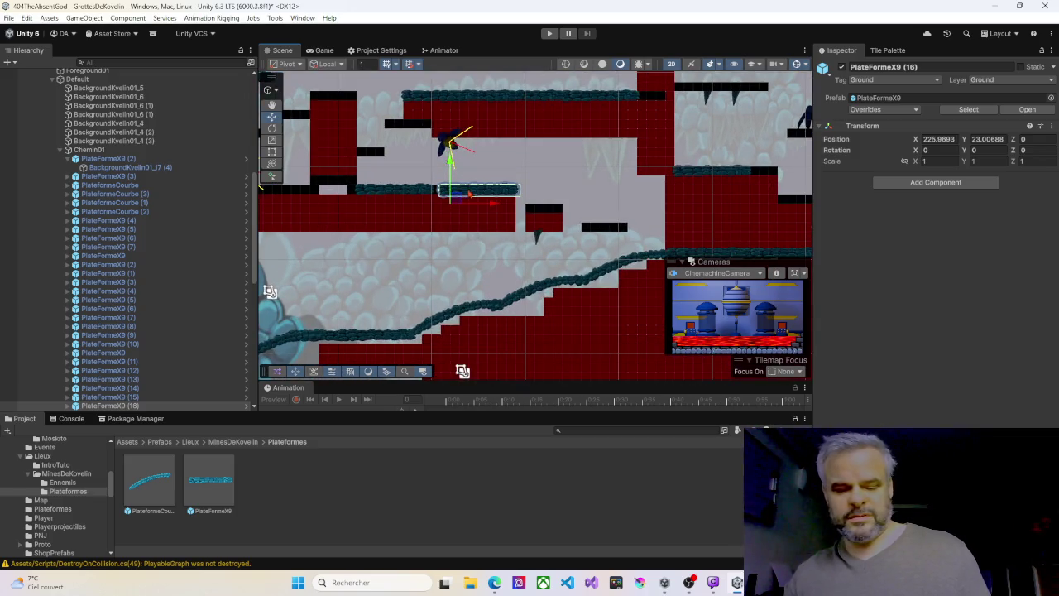
key("ctrl+d")
left_click(469, 193)
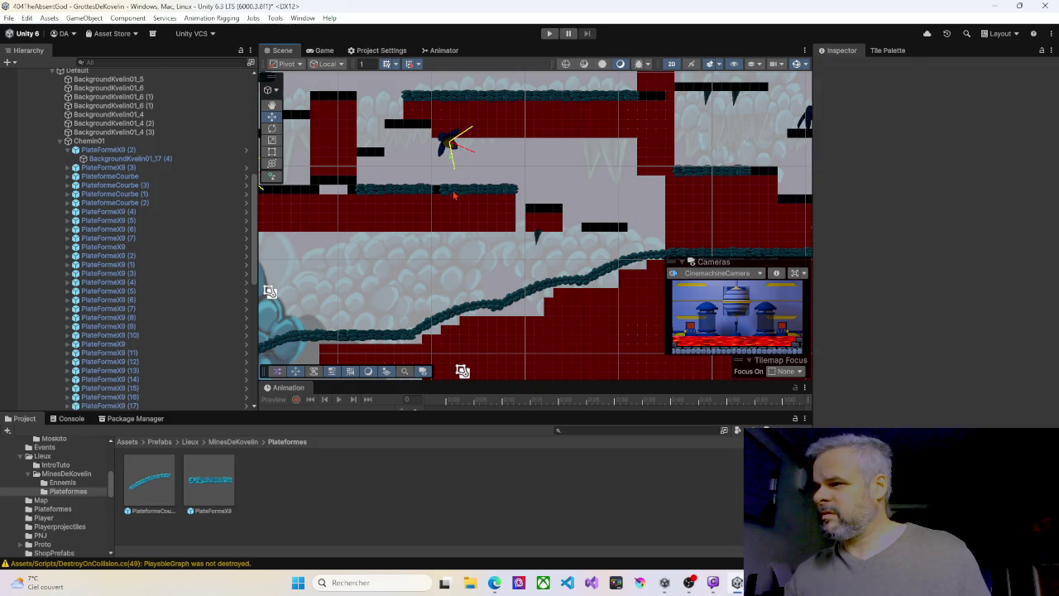
left_click(453, 195)
left_click_drag(454, 197, 427, 197)
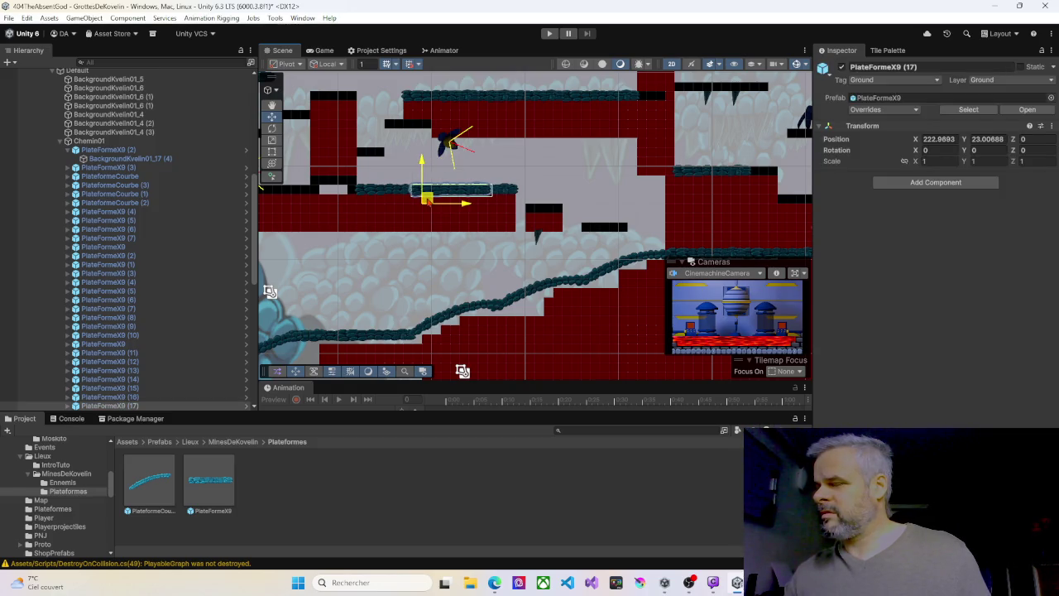
mouse_move(420, 235)
left_mouse_down()
mouse_move(530, 215)
mouse_move(542, 173)
mouse_move(651, 196)
left_mouse_up()
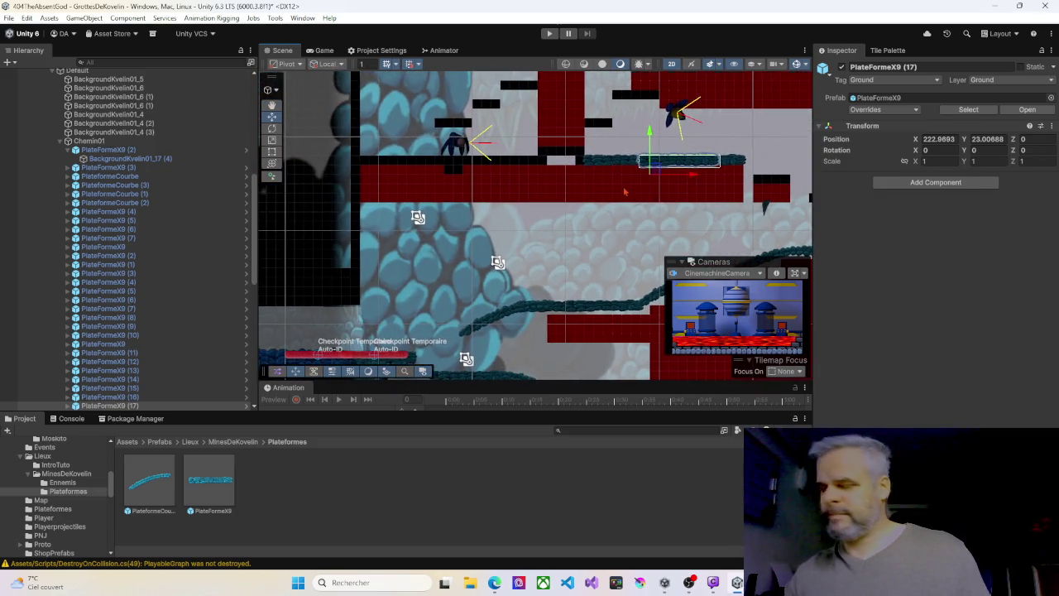
- Add copies PlateformeX9 (18) to (20) further left along the ledge, the last at X 192.97
key("ctrl+d")
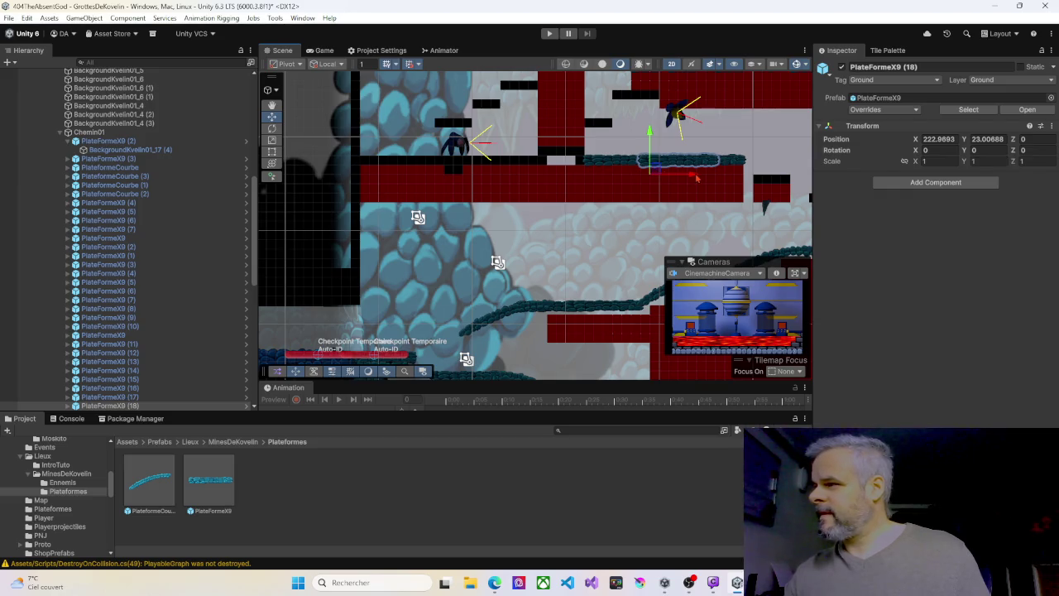
left_click_drag(696, 177, 516, 175)
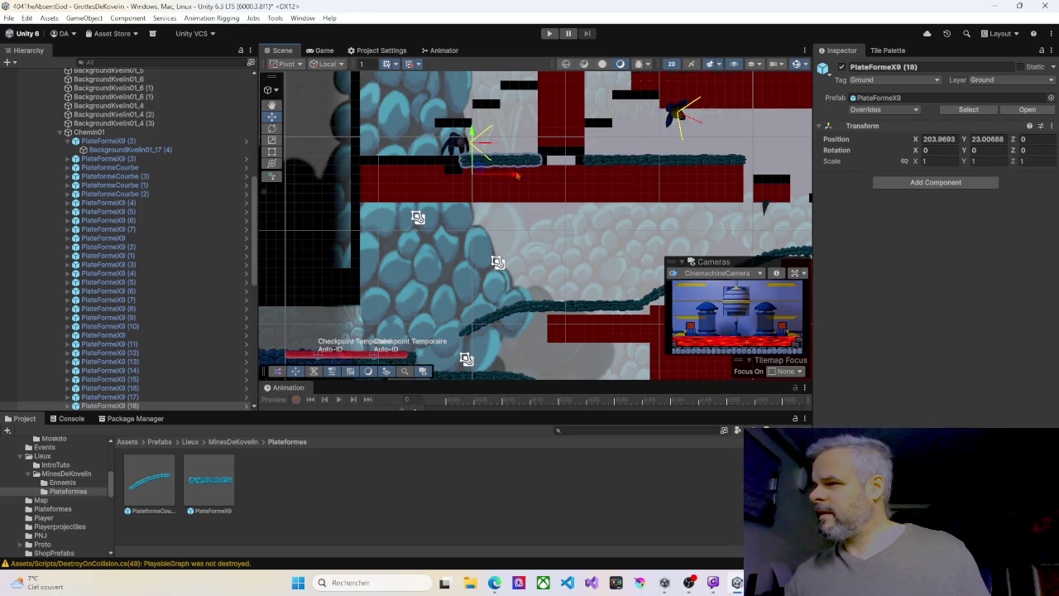
key("ctrl+d")
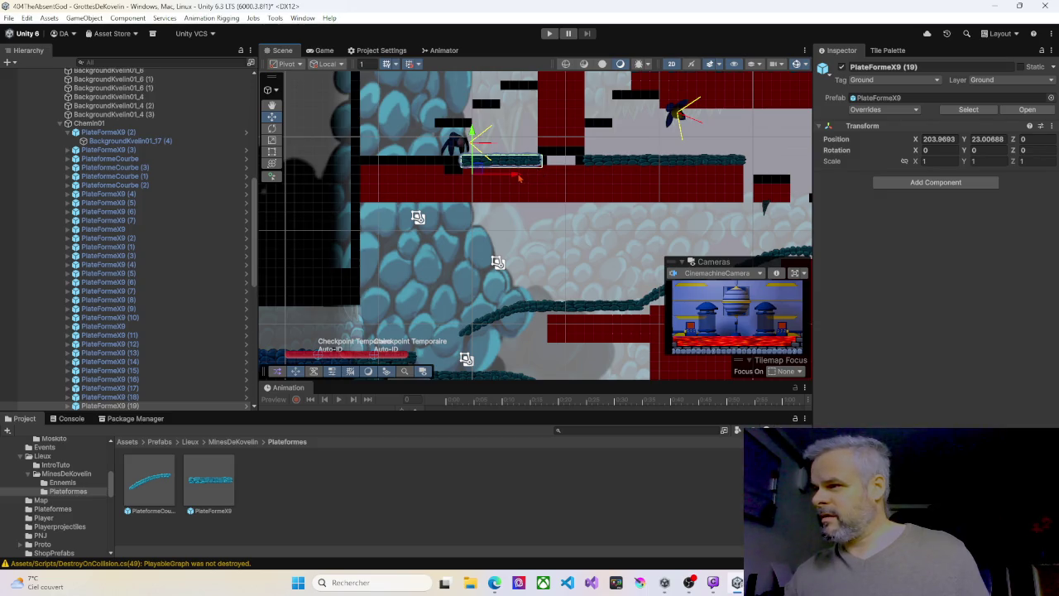
left_click_drag(519, 177, 418, 175)
key("ctrl+d")
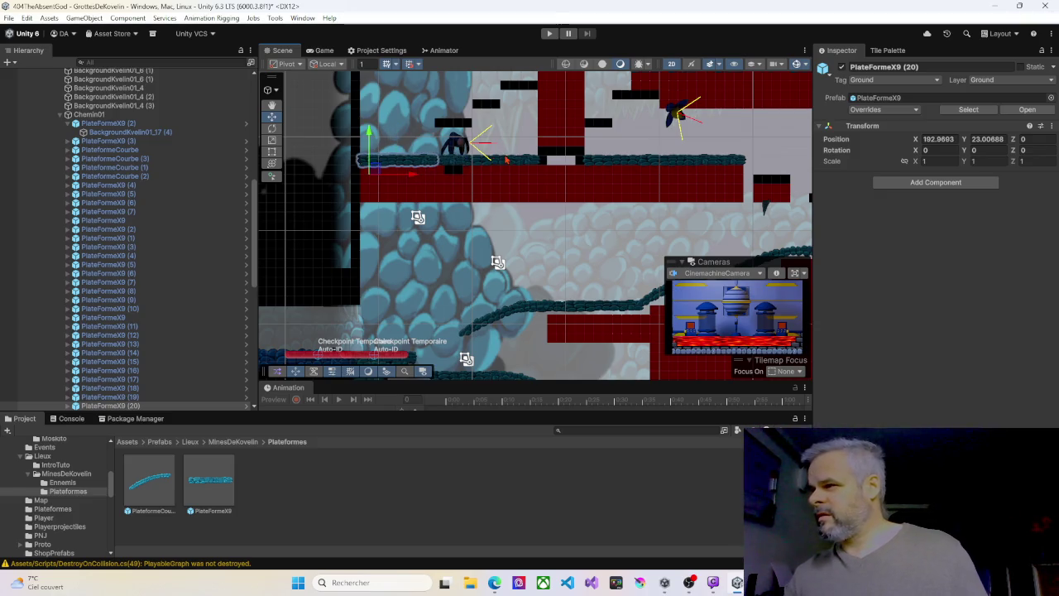
mouse_move(506, 159)
left_mouse_down()
mouse_move(500, 235)
mouse_move(359, 175)
mouse_move(439, 184)
mouse_move(446, 218)
left_mouse_up()
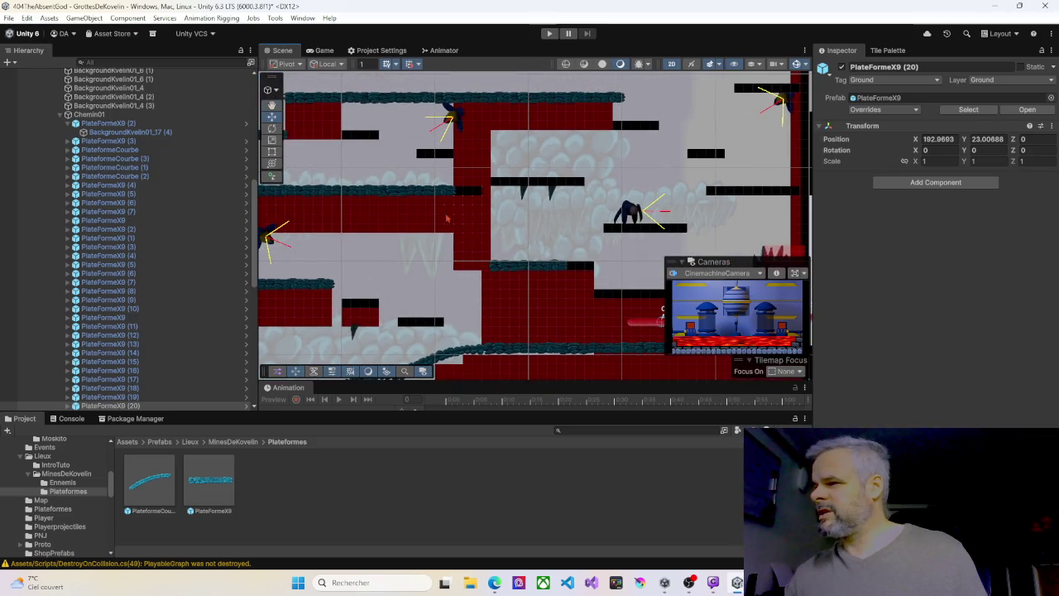
- Duplicate the lower-ledge platform as PlateformeX9 (21), shifted slightly right
left_click(530, 267)
key("ctrl+d")
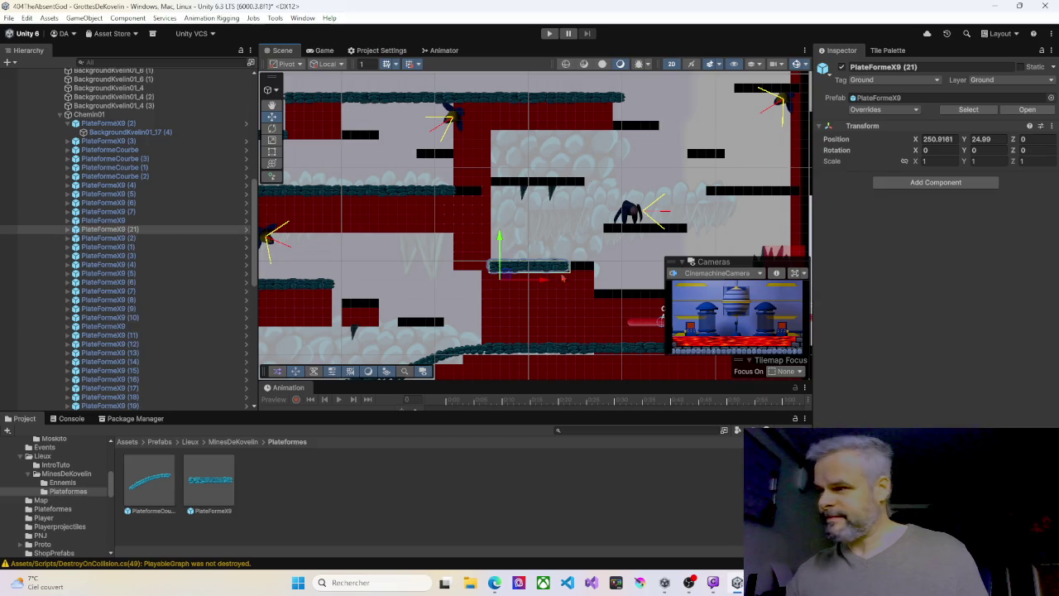
mouse_move(542, 280)
left_mouse_down()
mouse_move(572, 279)
mouse_move(511, 231)
mouse_move(527, 261)
left_mouse_up()
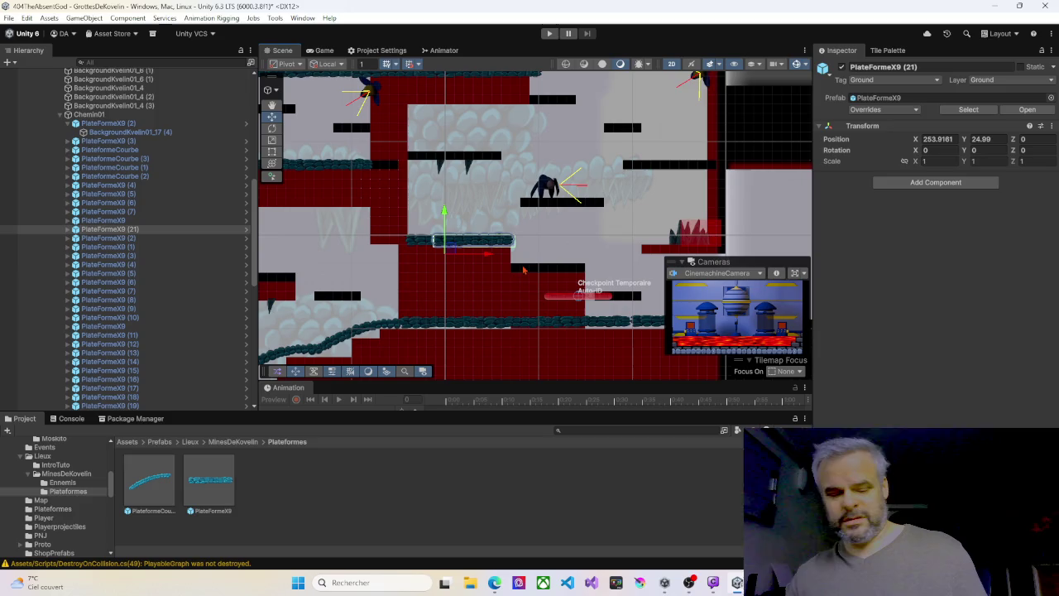
- Raise copies PlateformeX9 (22) and (23) side by side onto the higher ledge at Y 33.99
key("ctrl+d")
left_click_drag(445, 213, 446, 131)
left_click_drag(488, 173, 464, 176)
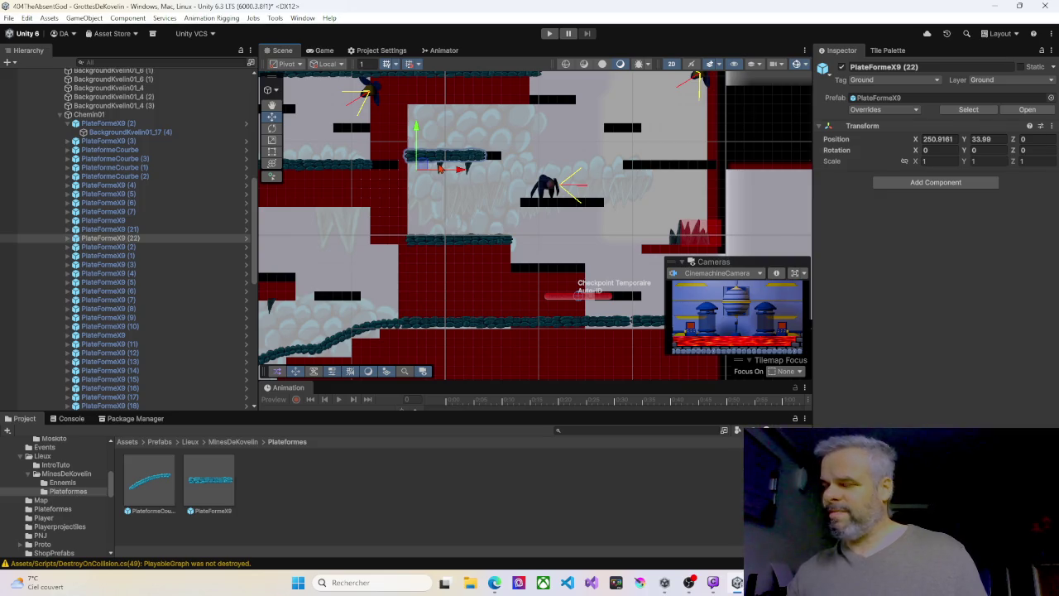
key("ctrl+d")
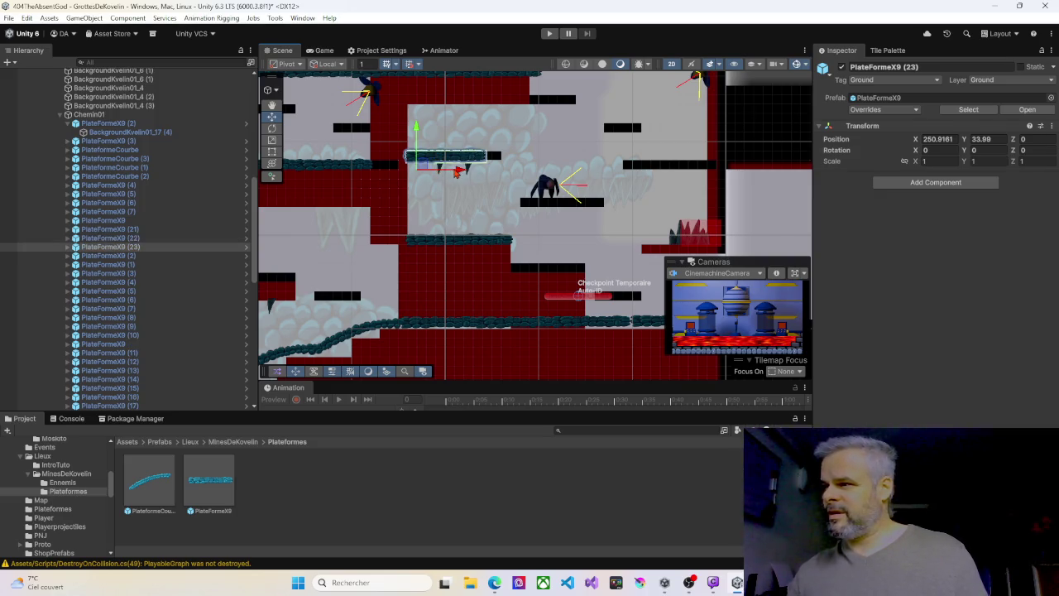
left_click_drag(457, 172, 472, 169)
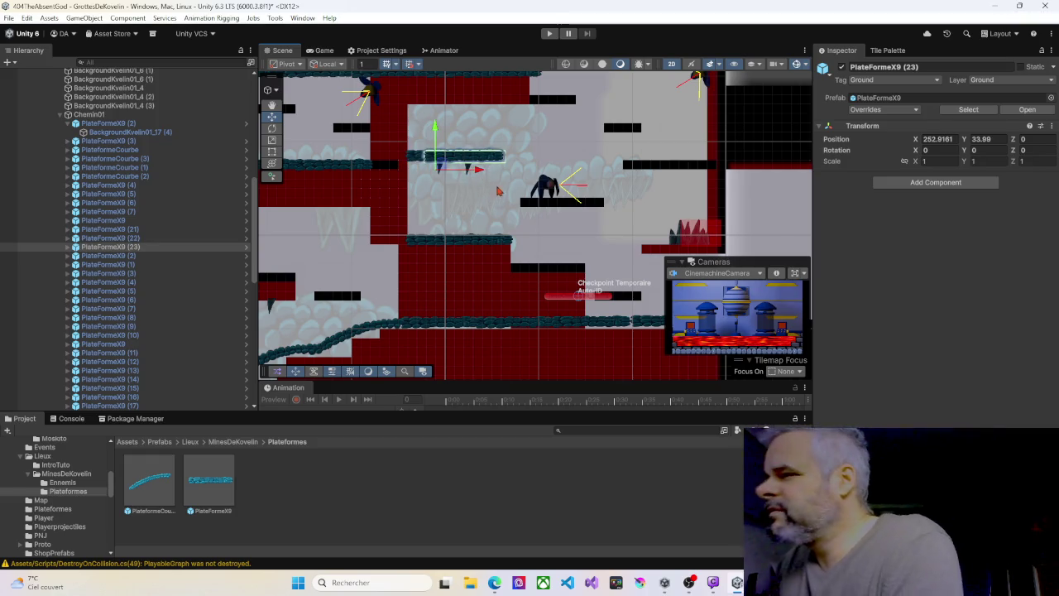
scroll(434, 183, "up", 4)
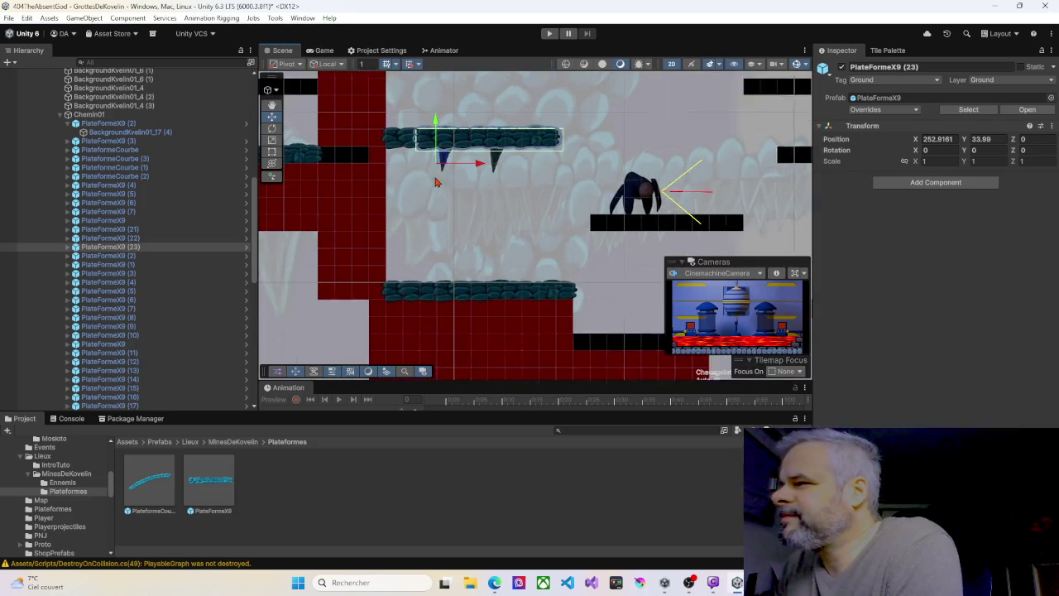
- Lower FallStalagtite (2) one unit to 253.55, 34.22, then select FallStalagtite (3)
left_click(443, 170)
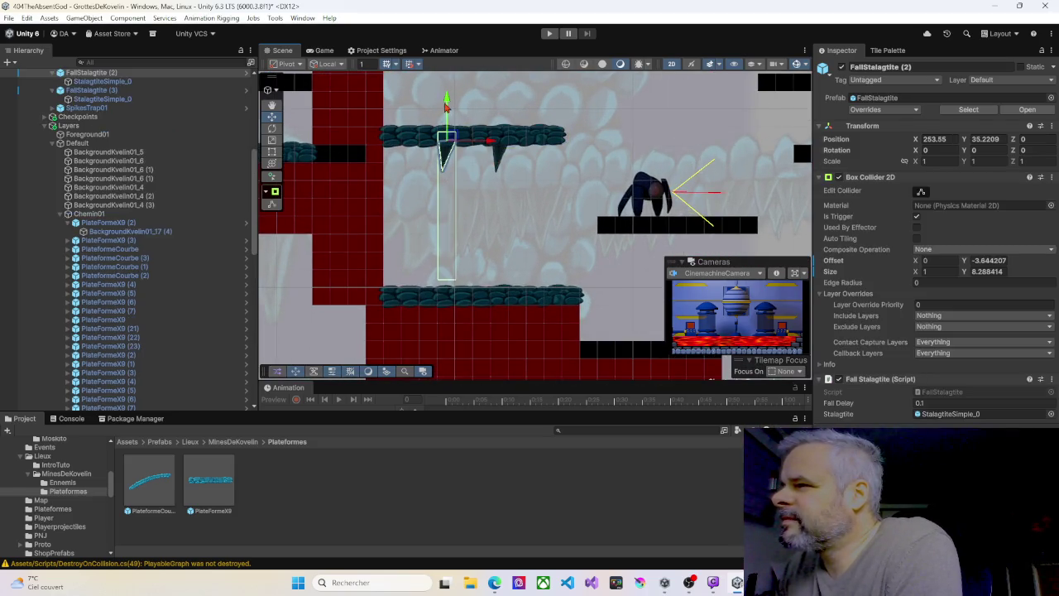
left_click_drag(446, 105, 501, 115)
left_click(499, 159)
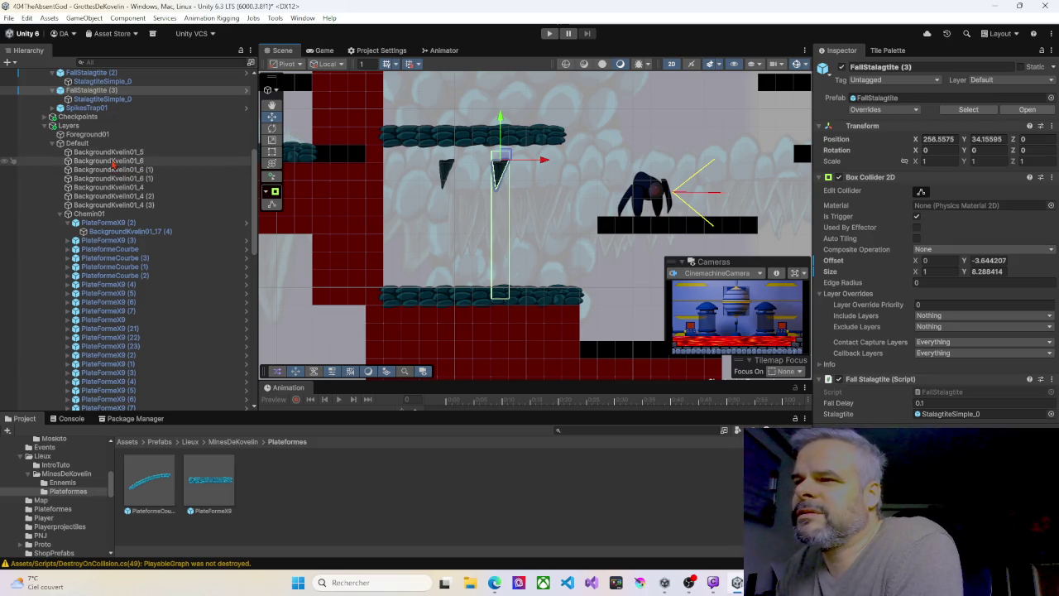
- Collapse the Grid group in the Hierarchy
scroll(121, 156, "up", 2)
scroll(120, 156, "up", 5)
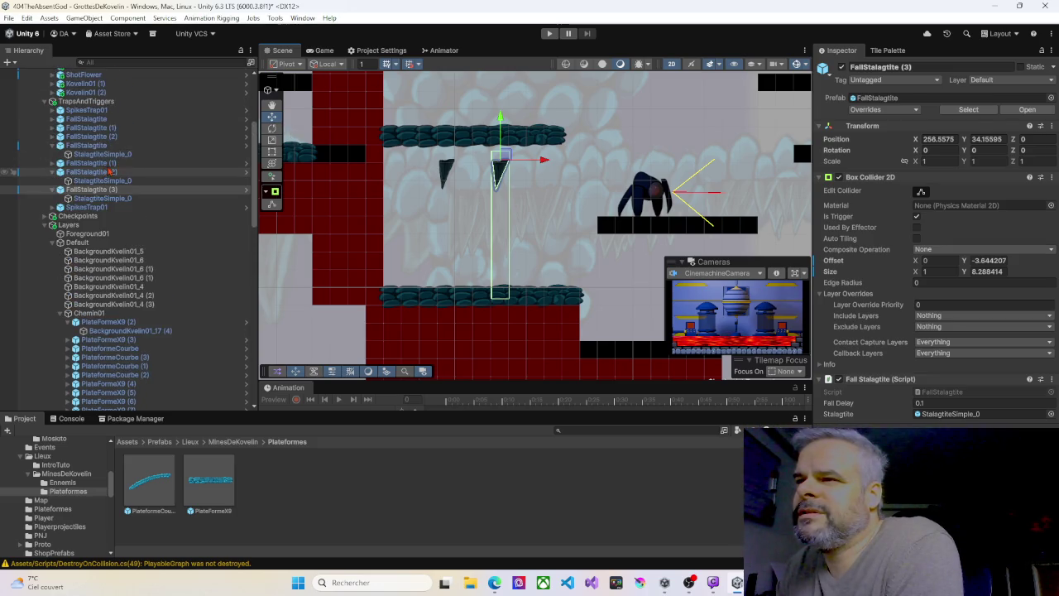
scroll(110, 169, "up", 3)
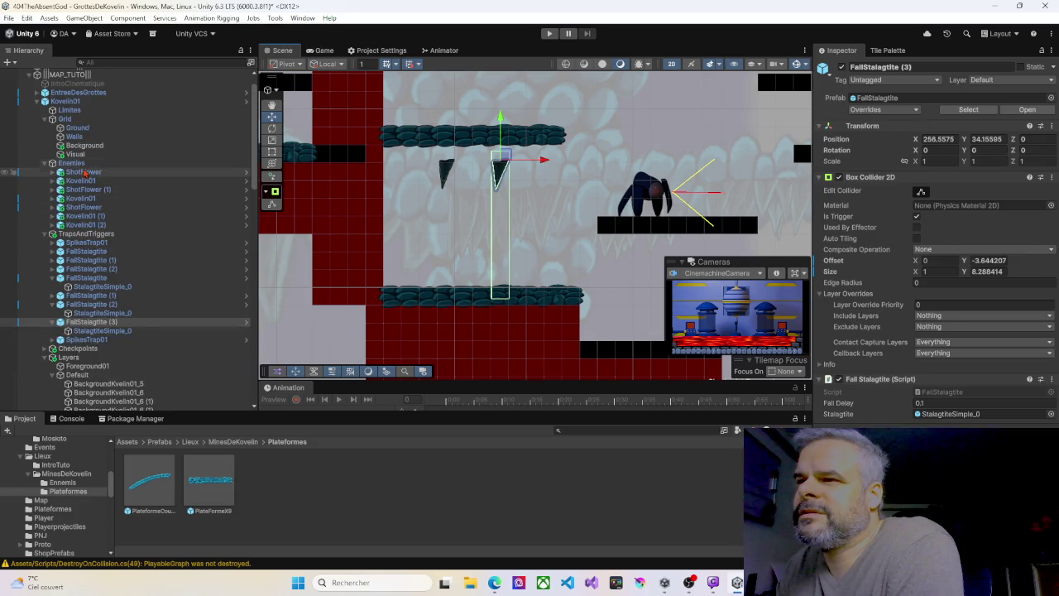
left_click(43, 120)
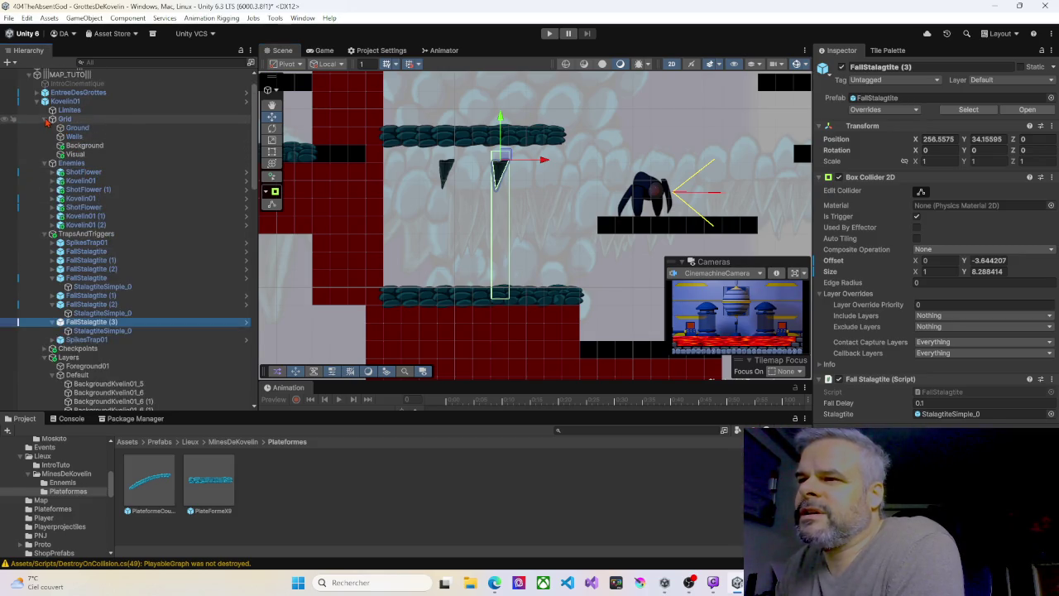